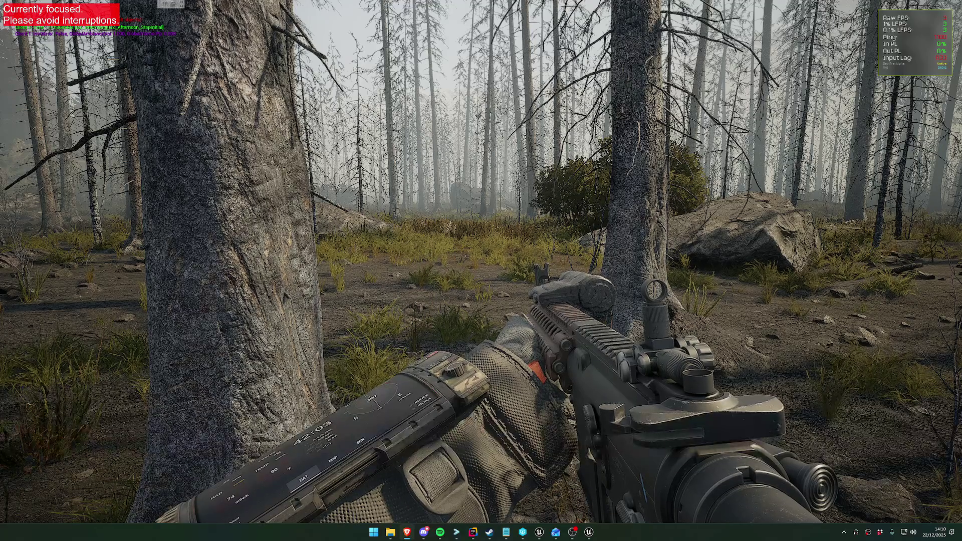
Step: Play-test the forest in first person, aiming the rifle and walking forward, then end the session with Esc
mouse_move(481, 270)
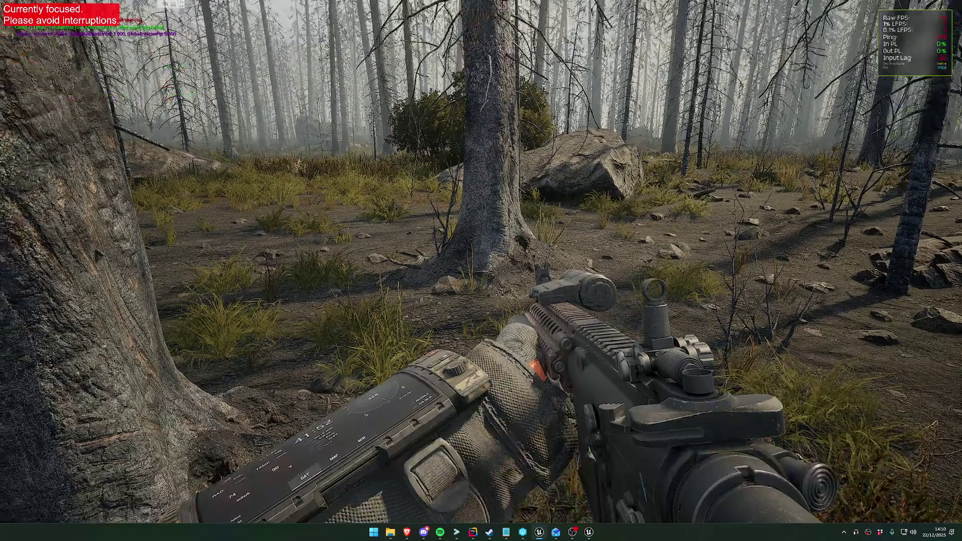
key(shift+F1)
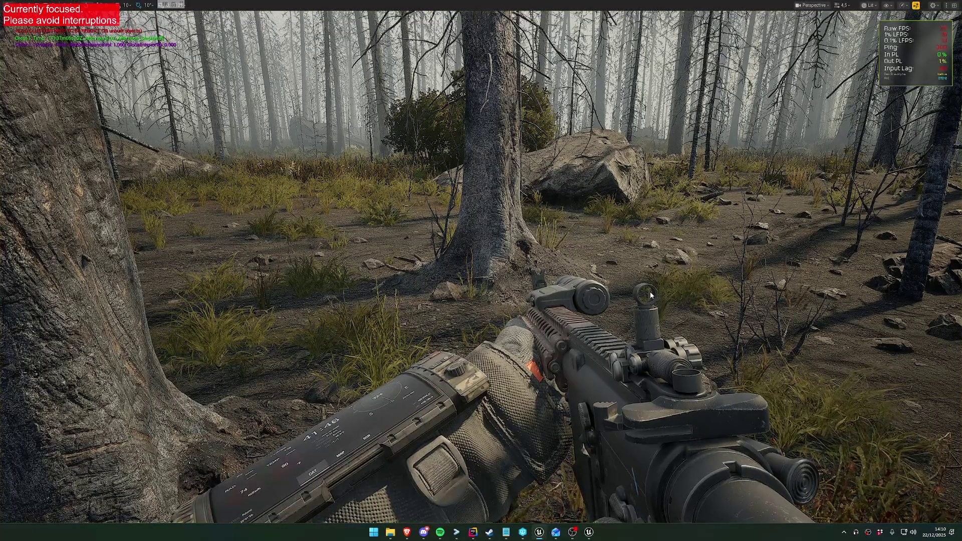
click(664, 269)
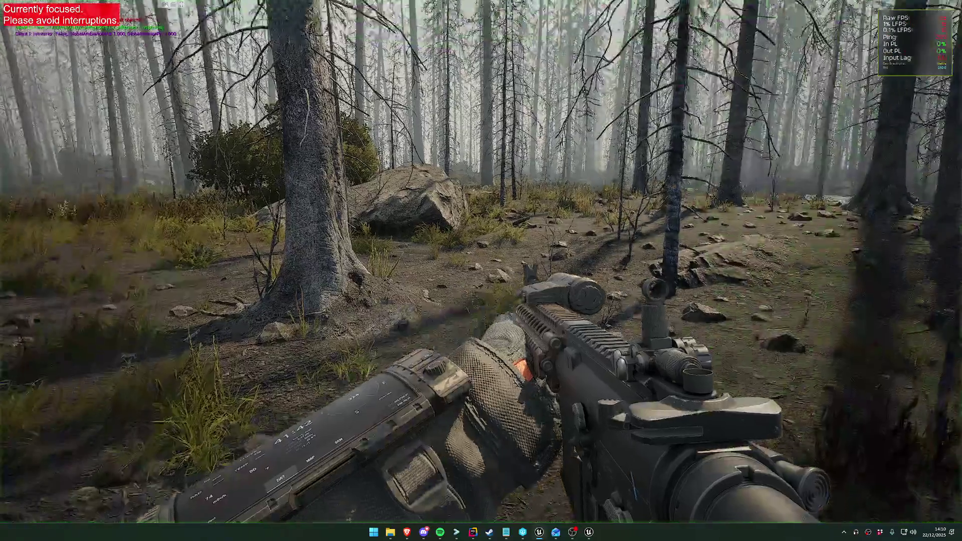
right_click(480, 271)
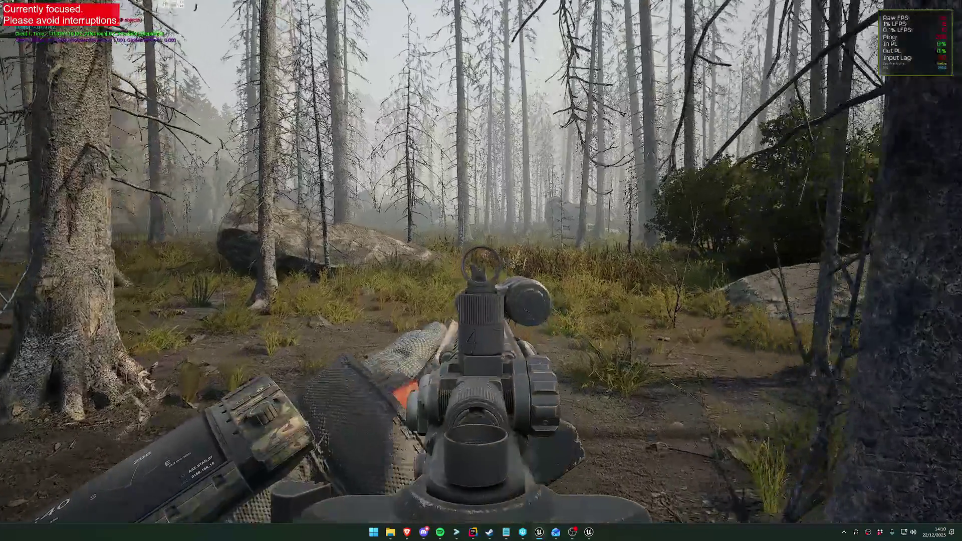
right_click(481, 271)
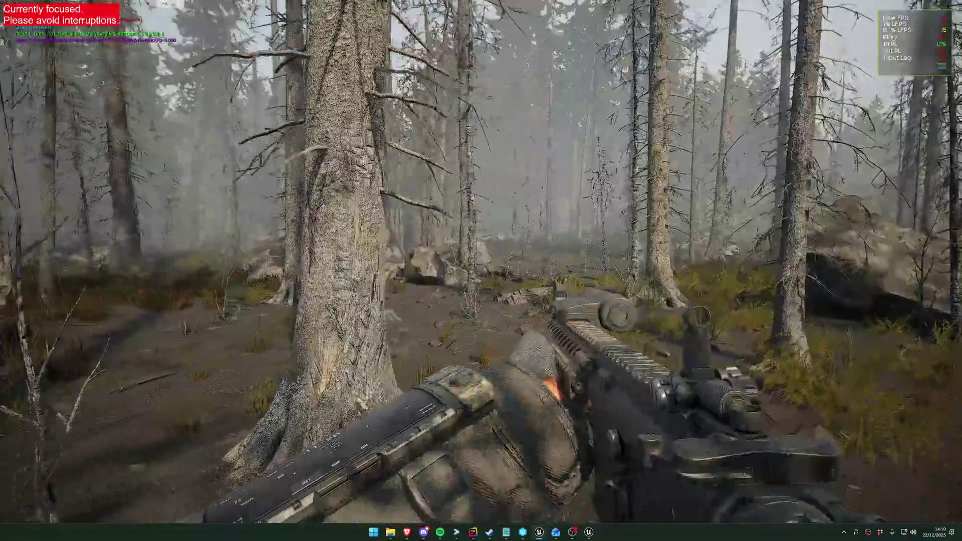
right_click(481, 270)
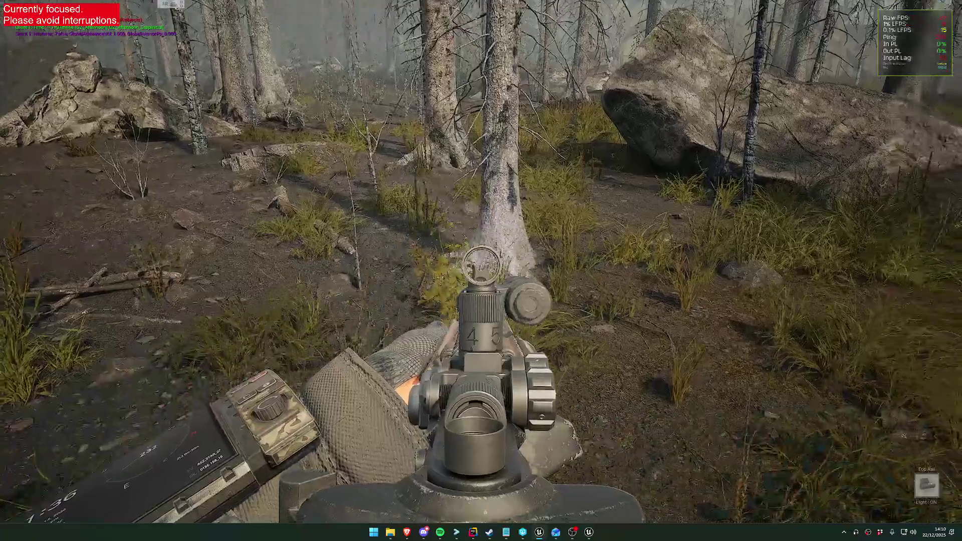
right_click(481, 271)
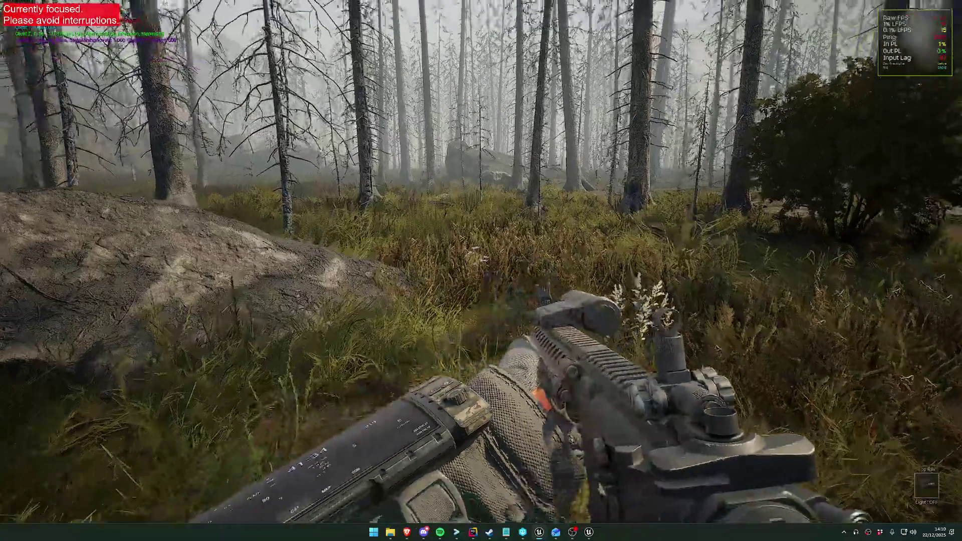
key(shift+w)
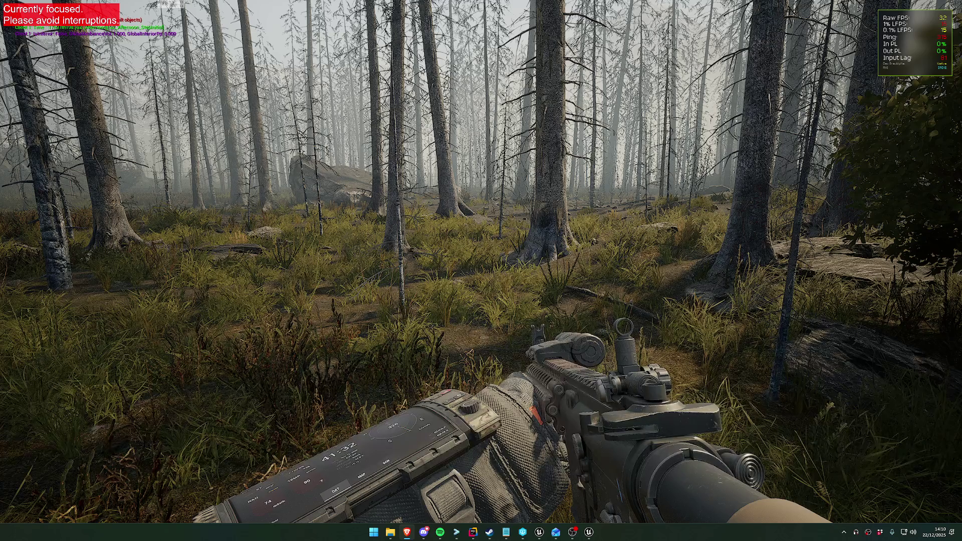
key(Escape)
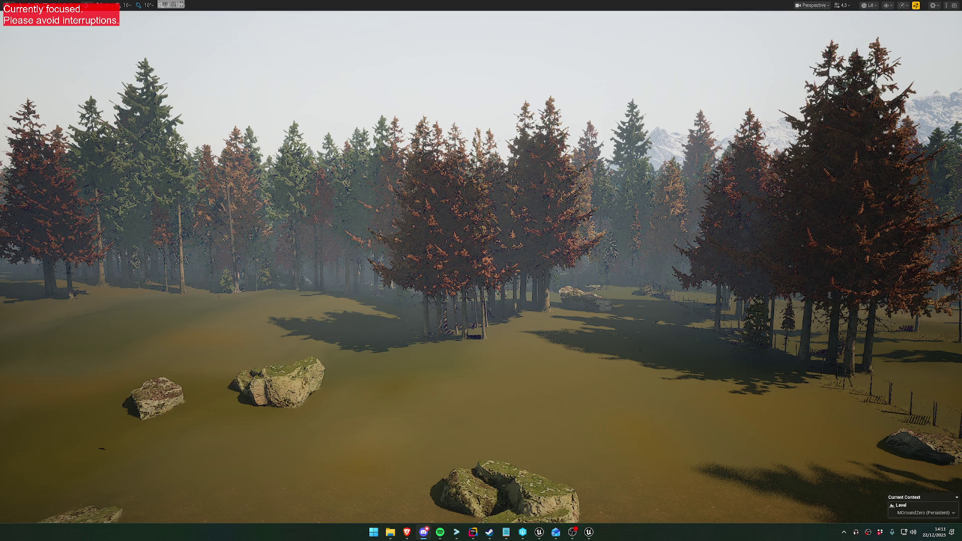
Step: Fly the viewport camera over the clearing and briefly check the console and web browser
mouse_move(656, 357)
mouse_down()
mouse_move(656, 401)
mouse_move(657, 345)
mouse_move(646, 361)
mouse_move(682, 365)
mouse_move(683, 346)
mouse_up()
mouse_move(715, 451)
mouse_down()
mouse_move(715, 436)
mouse_move(715, 451)
mouse_up()
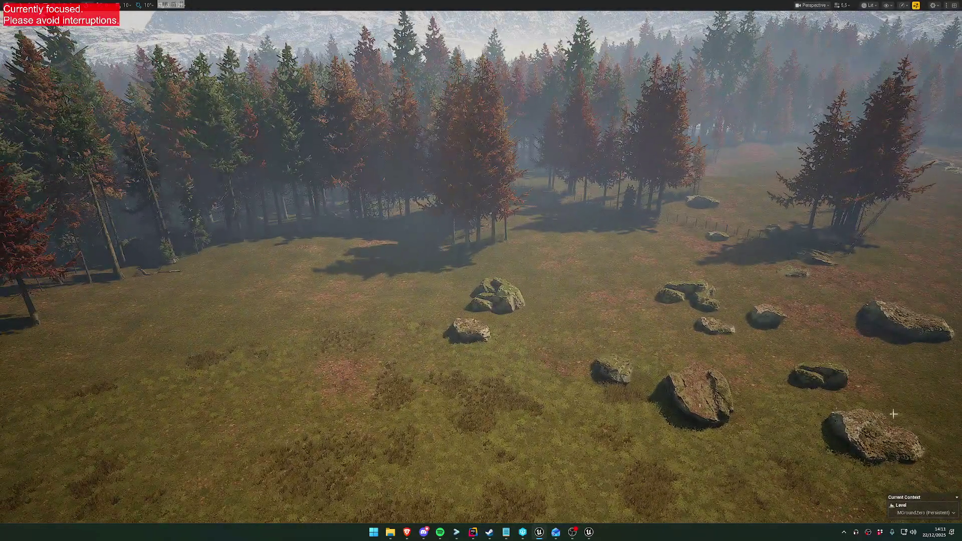
click(589, 532)
click(589, 532)
click(407, 533)
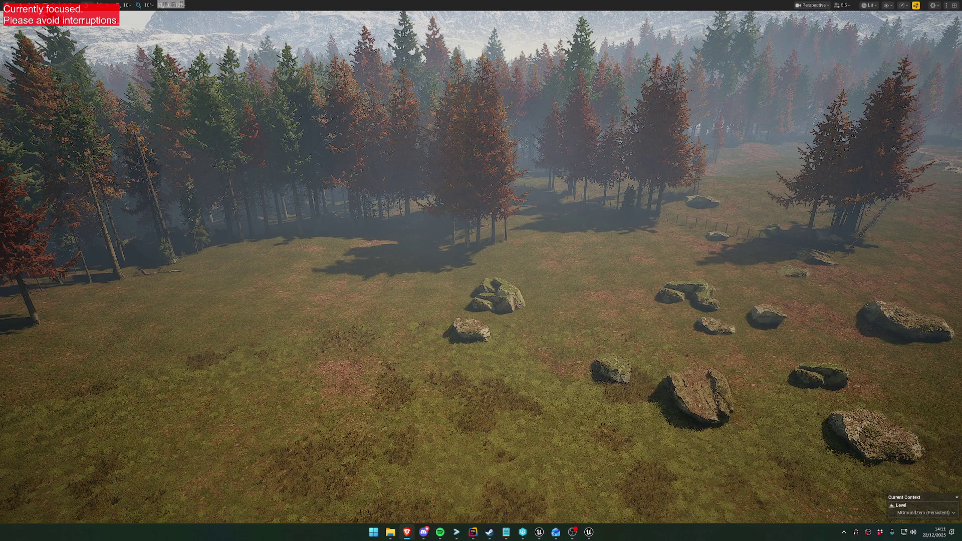
Step: Turn the view toward the mountains and trees, then exit immersive mode with F11
drag(646, 361, 551, 360)
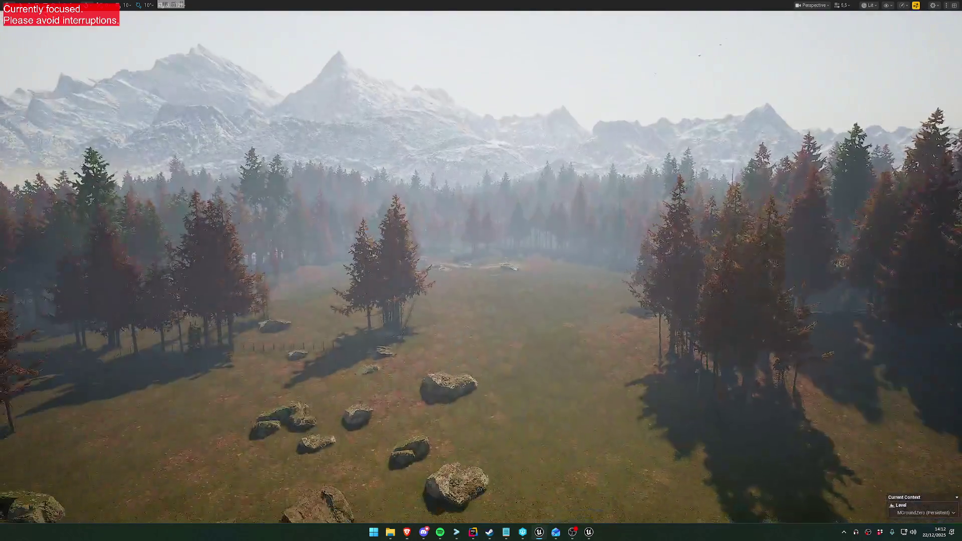
key(alt+Tab)
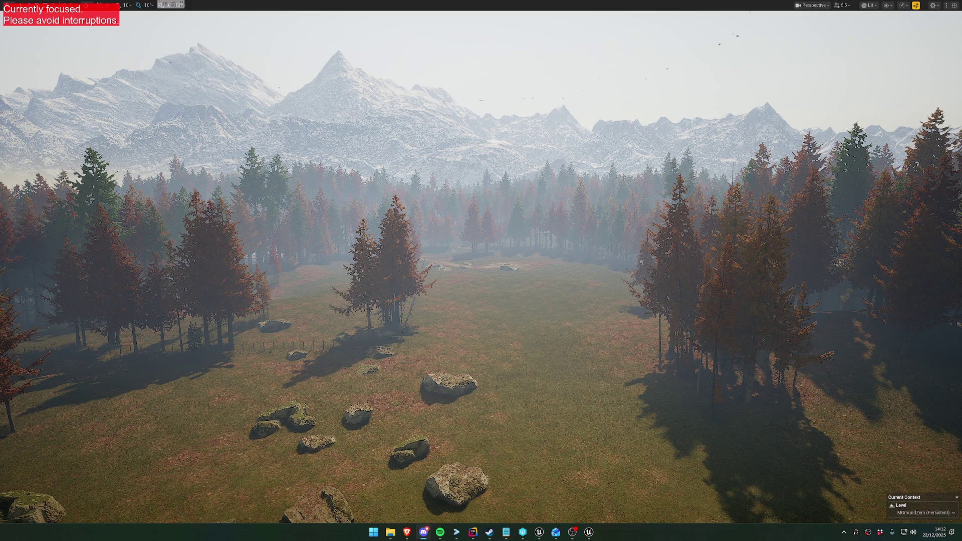
drag(504, 398, 528, 304)
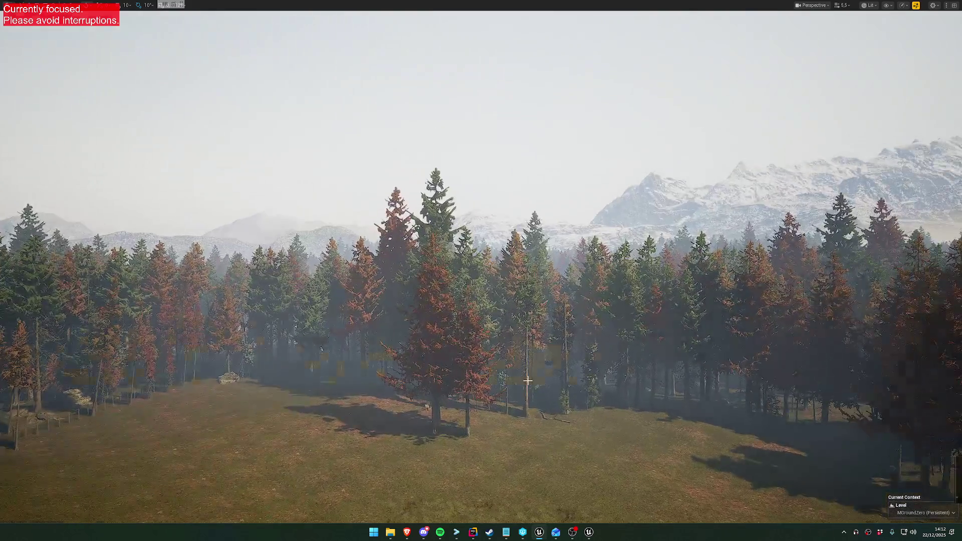
key(F11)
mouse_move(530, 257)
mouse_down()
mouse_move(530, 280)
mouse_move(529, 257)
mouse_up()
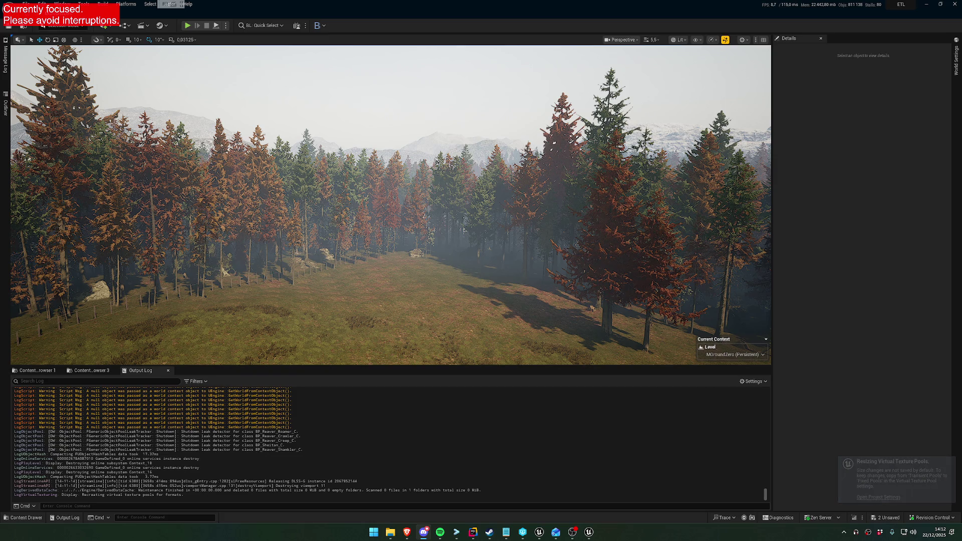
Step: Tilt the camera toward the mountains and open the Hierarchical LOD Outliner
scroll(516, 310, up, 3)
mouse_move(516, 310)
mouse_down()
mouse_move(521, 210)
mouse_move(521, 281)
mouse_move(491, 220)
mouse_move(496, 240)
mouse_move(495, 200)
mouse_up()
scroll(491, 220, down, 2)
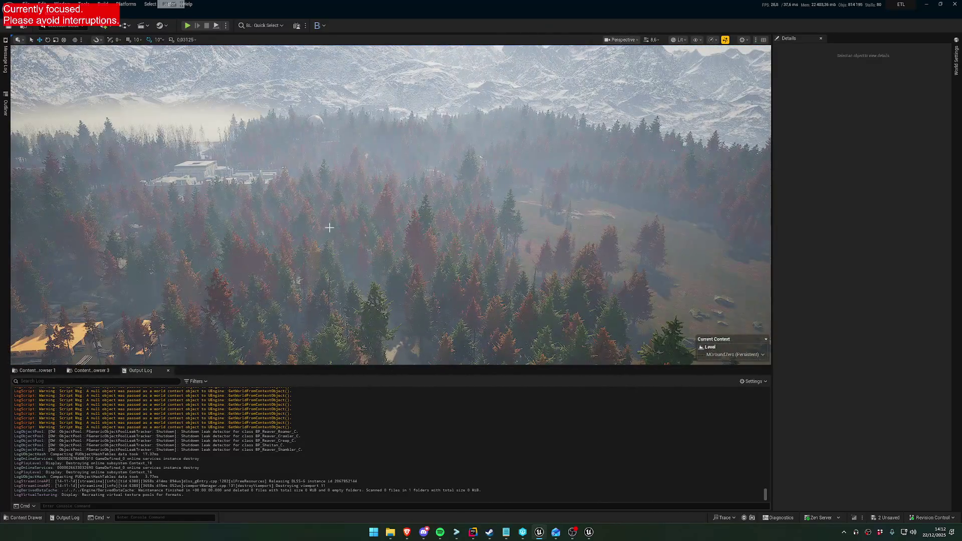
click(5, 106)
click(62, 4)
click(96, 118)
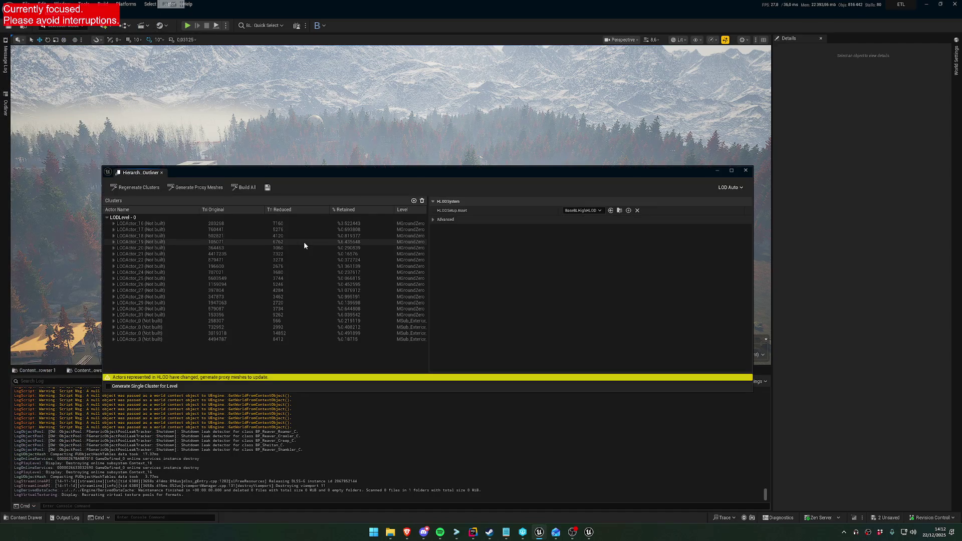
Step: Inspect the LODActor_0 and LODActor_6 clusters and reveal their Static Mesh details
scroll(316, 299, down, 1)
scroll(317, 299, down, 1)
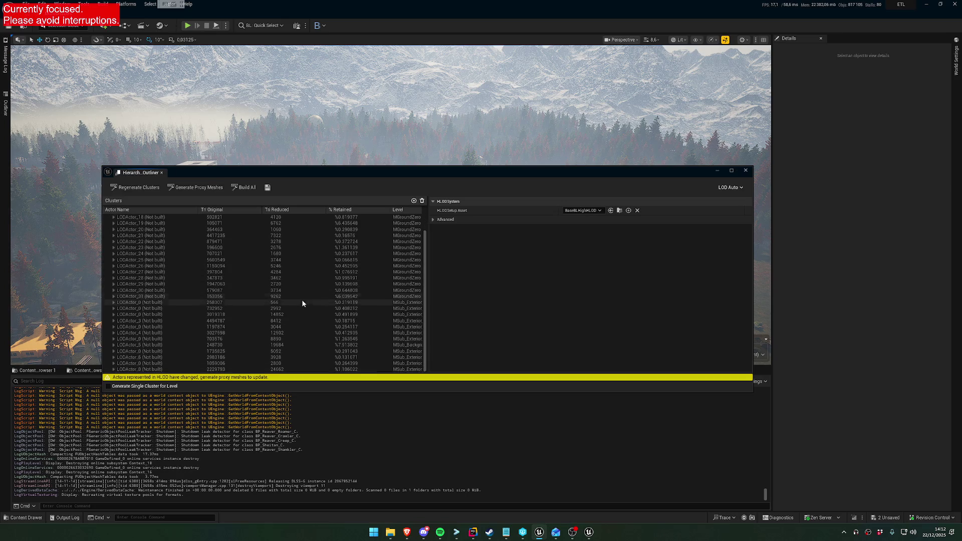
click(176, 303)
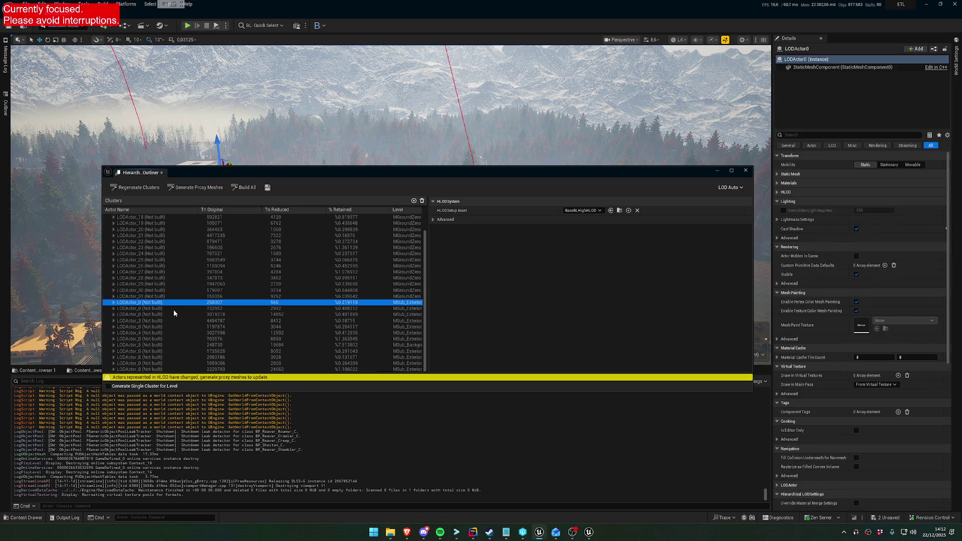
click(160, 357)
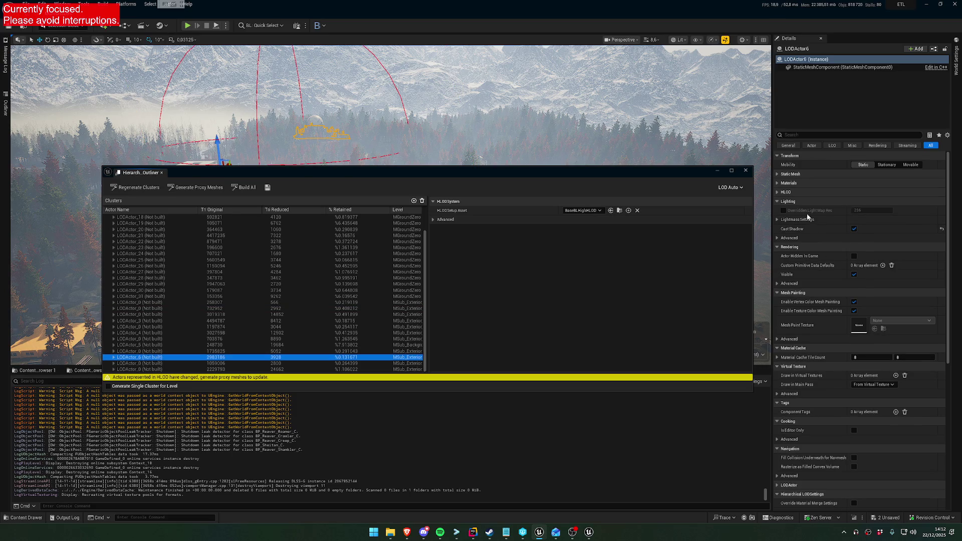
click(777, 174)
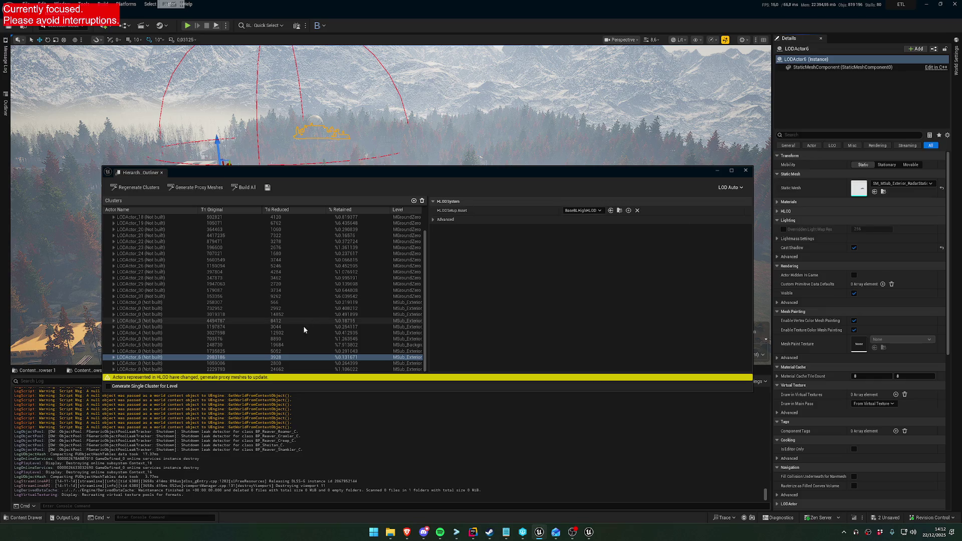
Step: Step through neighbouring clusters up to LODActor_21 and reposition the LOD outliner window
click(173, 351)
click(168, 363)
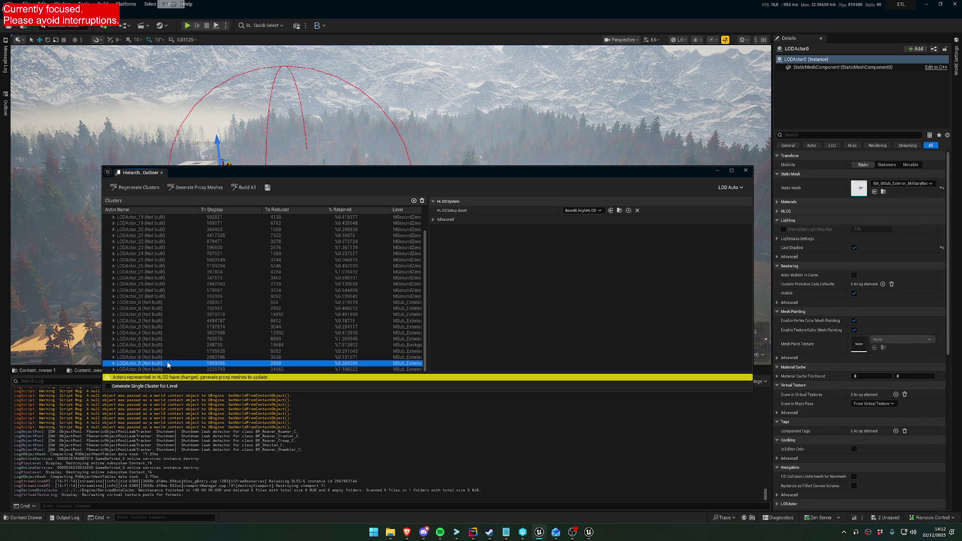
click(174, 345)
click(178, 339)
key(Up)
key(Up)
key(Up)
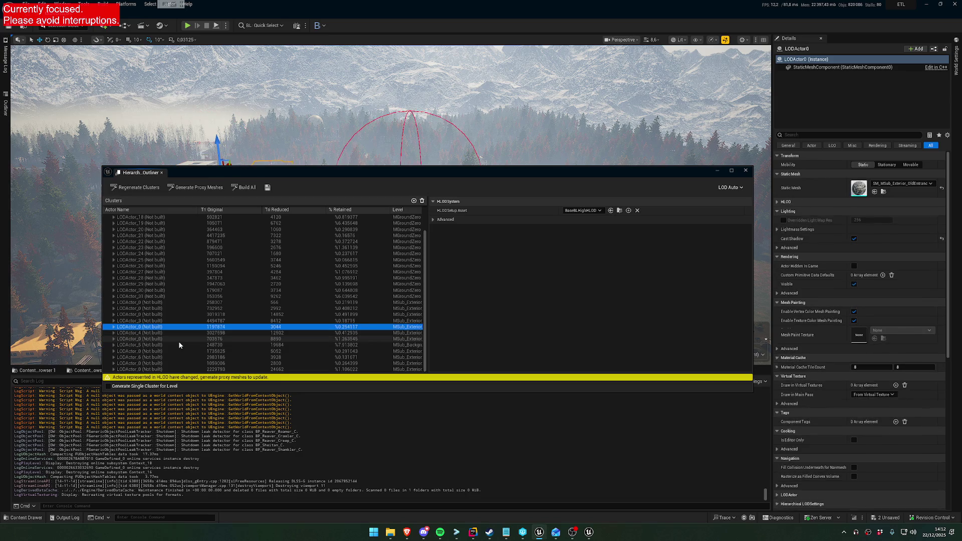
key(Up)
key(Up)
key(Up)
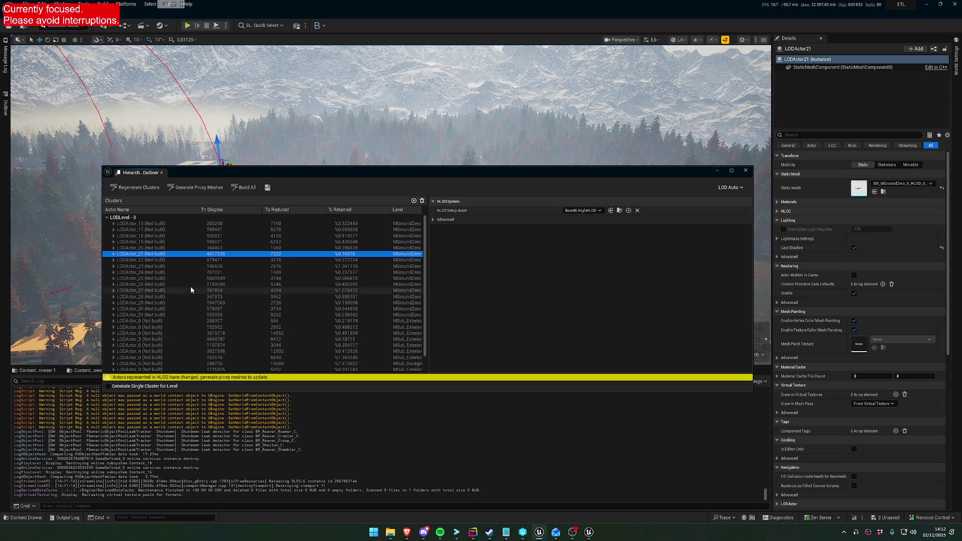
scroll(171, 259, down, 1)
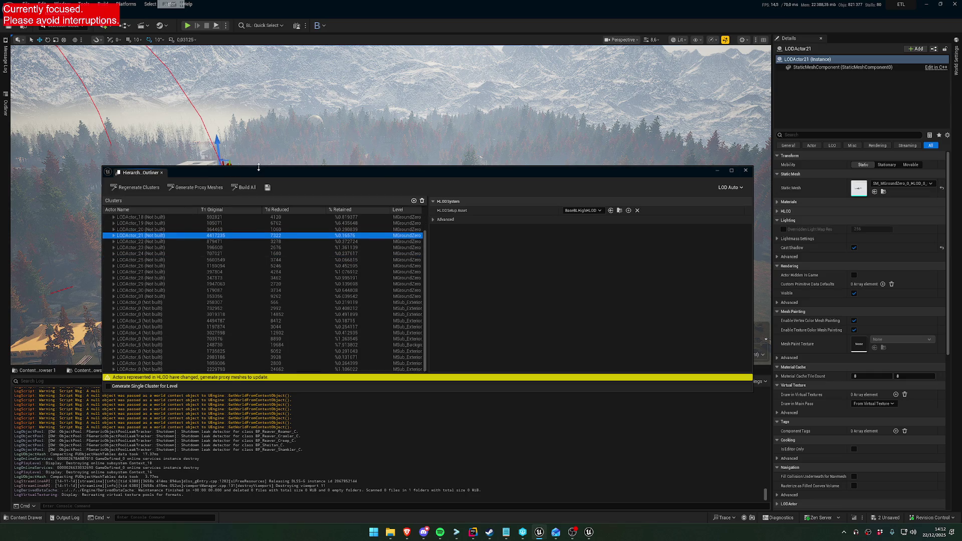
drag(255, 170, 335, 160)
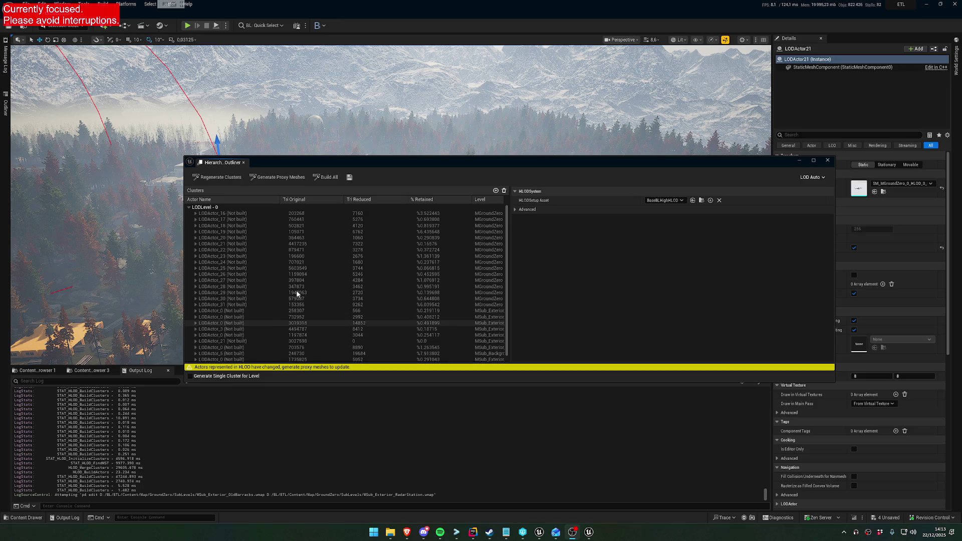
Step: Inspect the LODActor_16, LODActor_0, LODActor_25 and LODActor_21 clusters
click(315, 219)
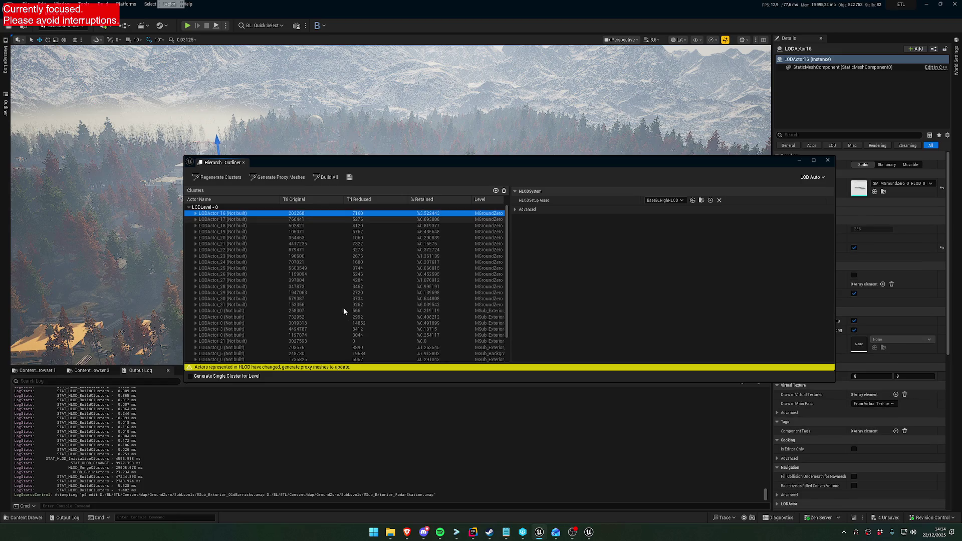
scroll(344, 309, down, 2)
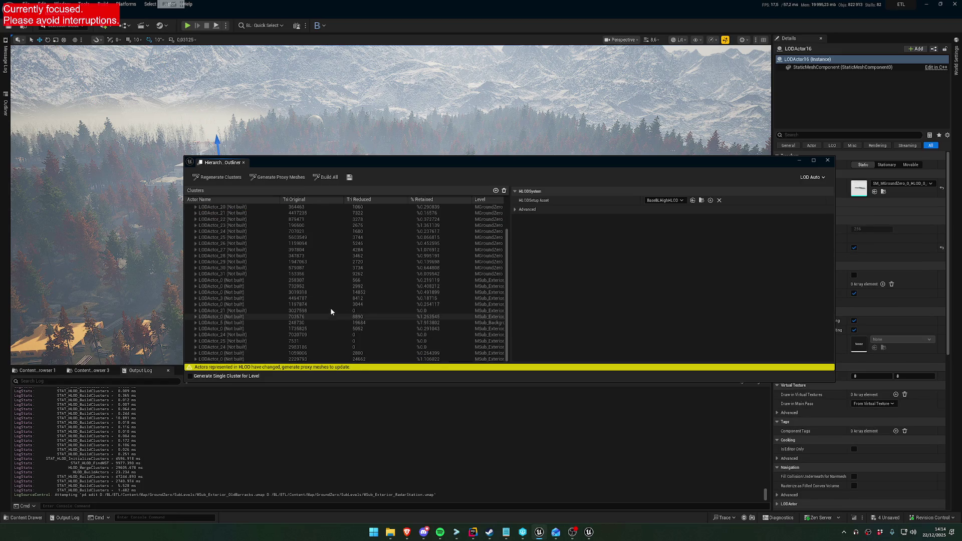
click(283, 359)
click(306, 342)
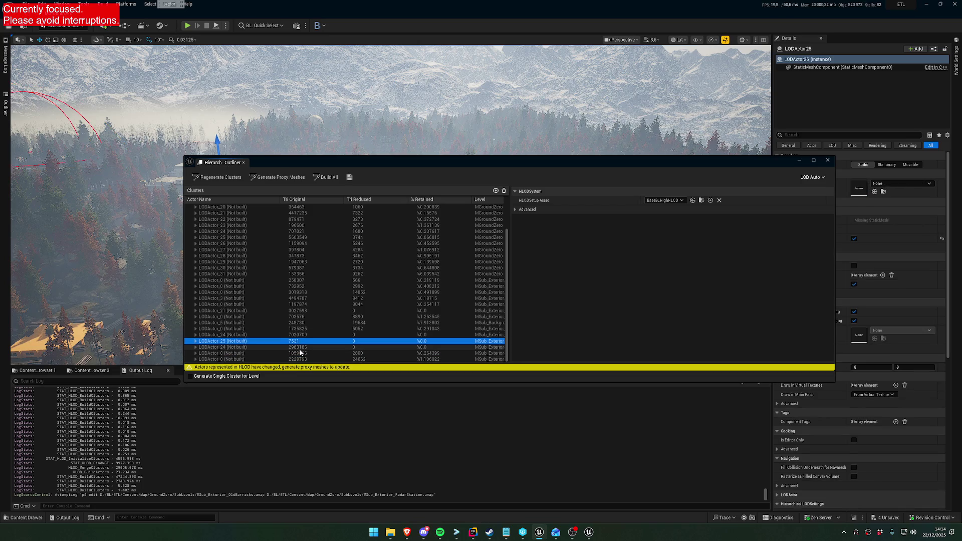
click(310, 310)
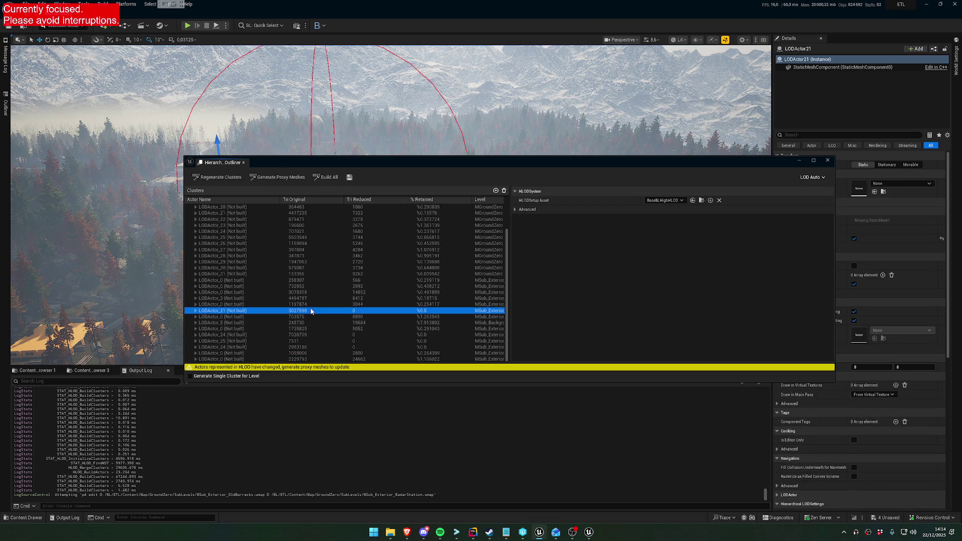
Step: Build proxy meshes for the three selected LODActor_24 and LODActor_25 clusters
click(297, 347)
shift+click(298, 335)
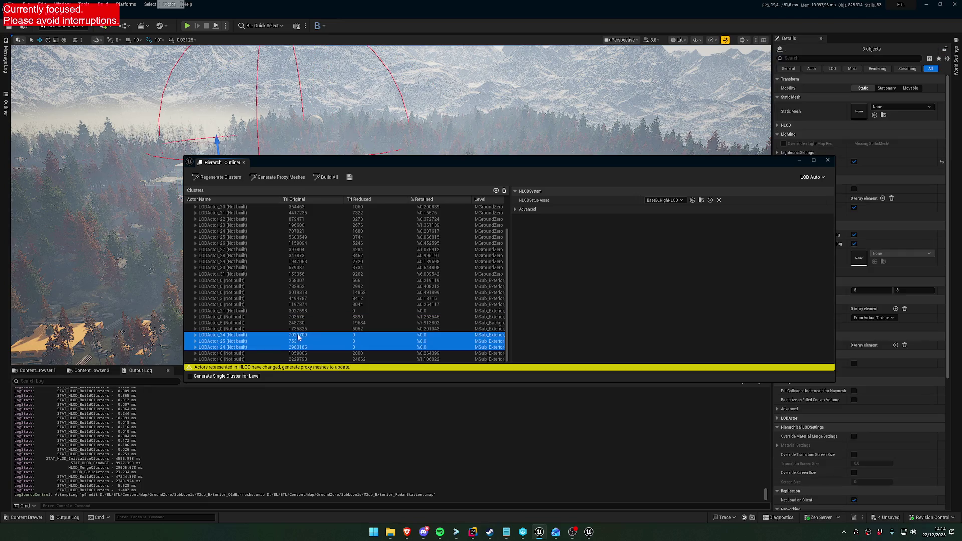
right_click(300, 337)
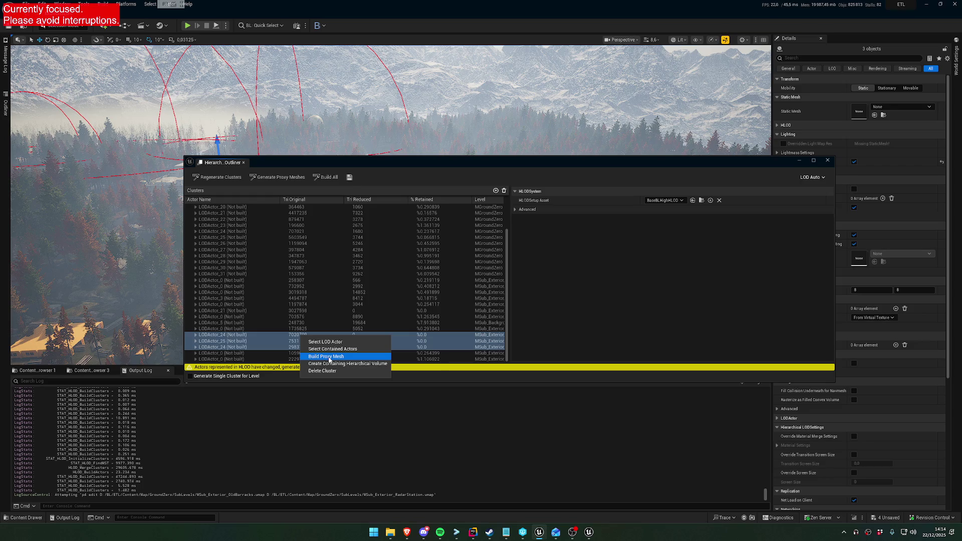
click(329, 358)
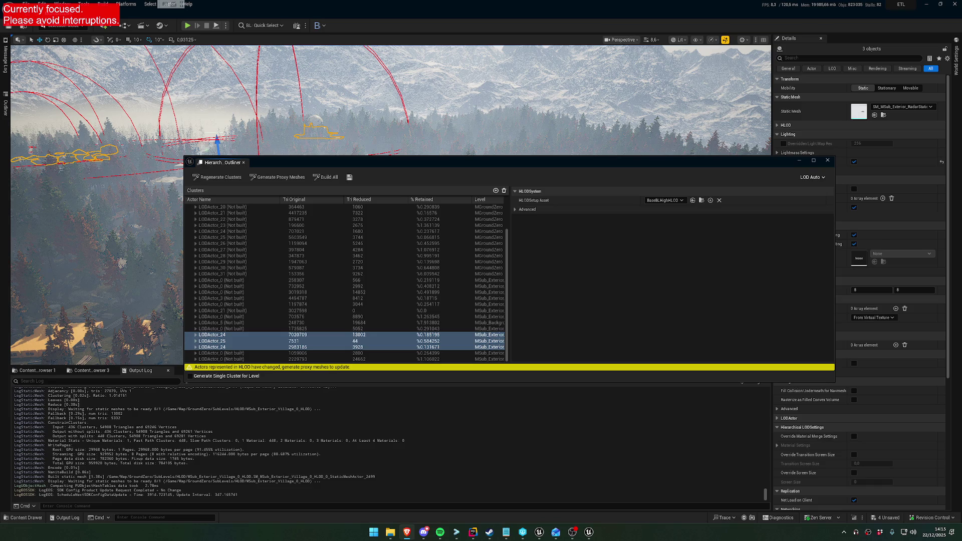
Step: Build the LODActor_21 proxy mesh (12862 triangles), then select the unbuilt LODActor_0 cluster
click(367, 311)
right_click(367, 313)
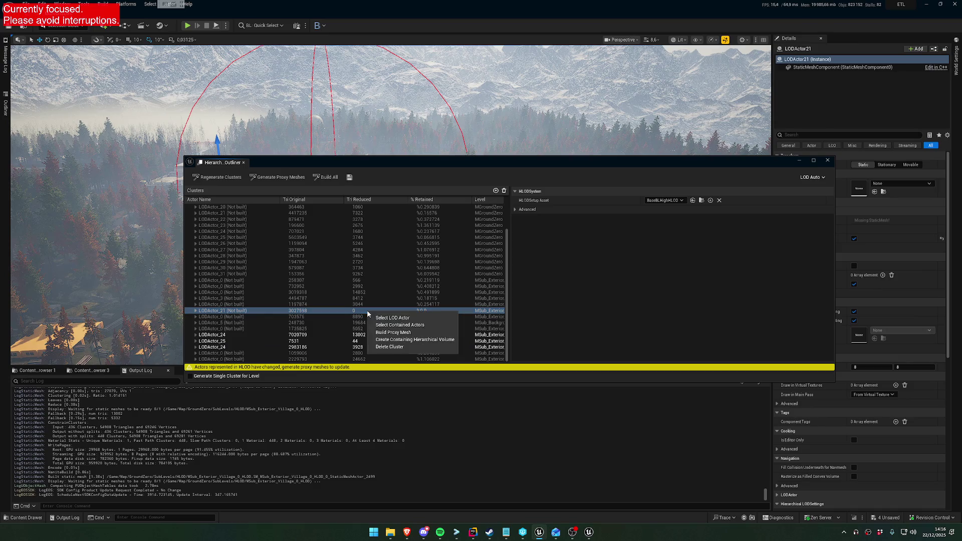
click(396, 333)
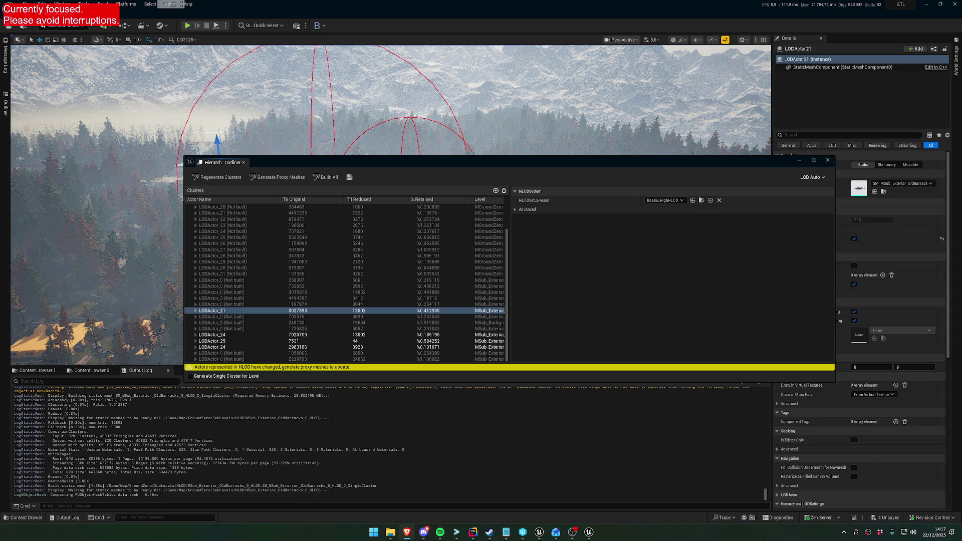
click(349, 328)
Step: Close the HLOD Outliner, fly over the forest and select the PCG_Shrub bushes
click(827, 160)
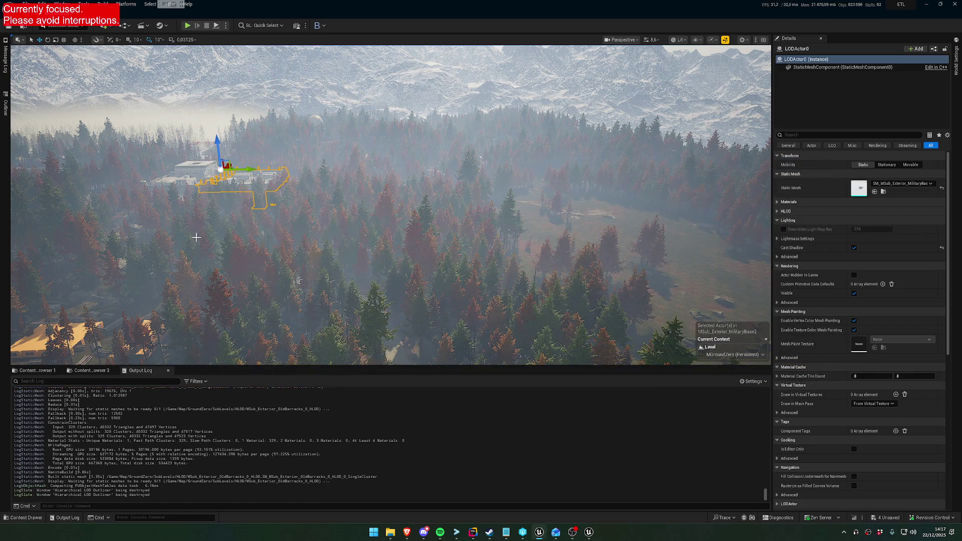
scroll(391, 205, up, 2)
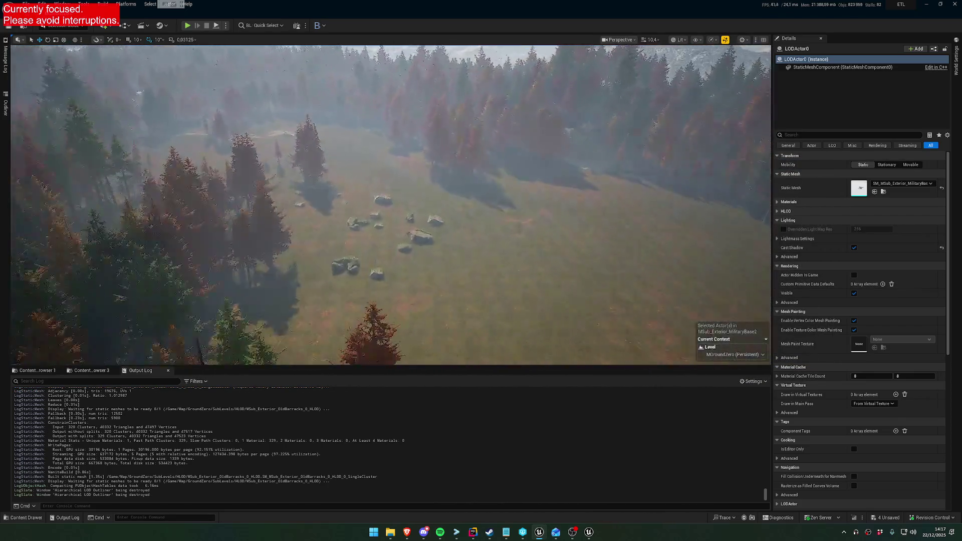
scroll(390, 205, up, 2)
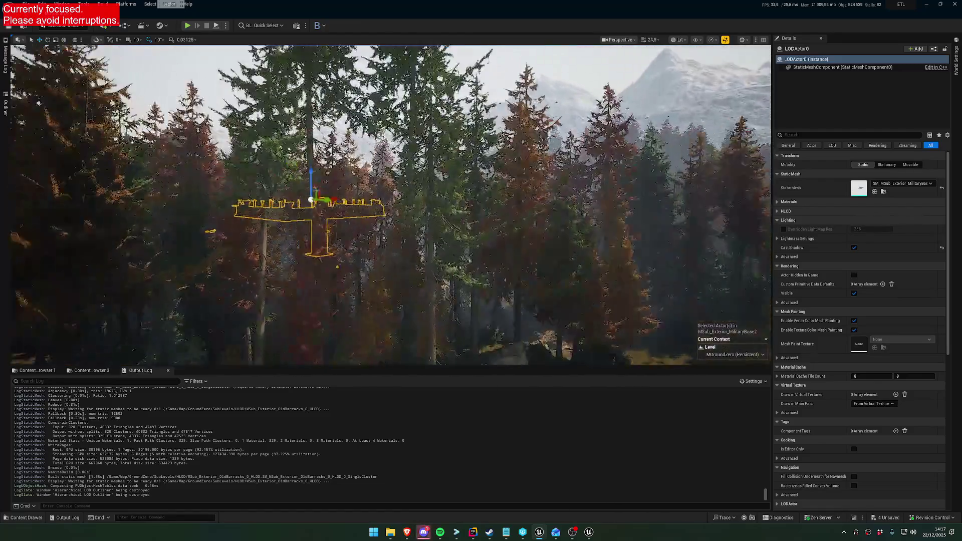
scroll(391, 206, up, 1)
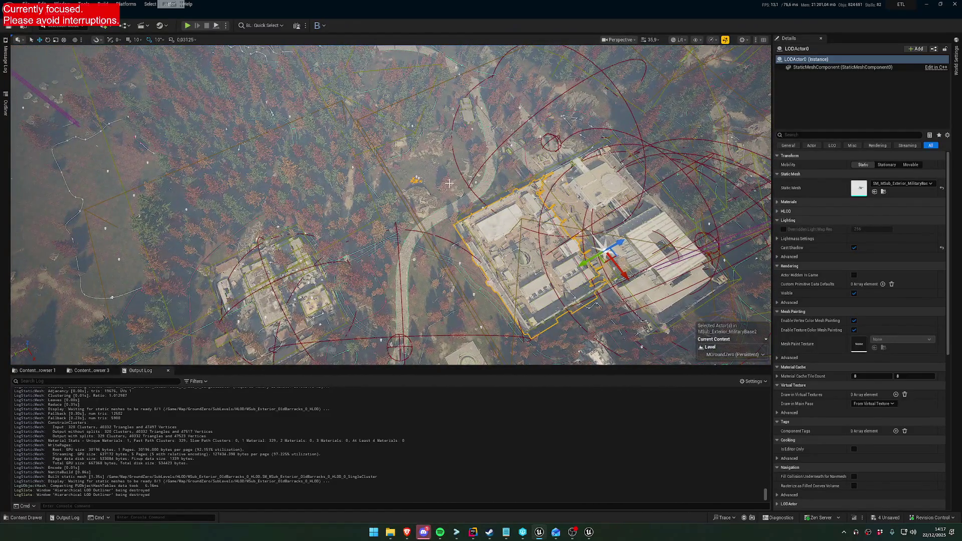
scroll(426, 213, down, 2)
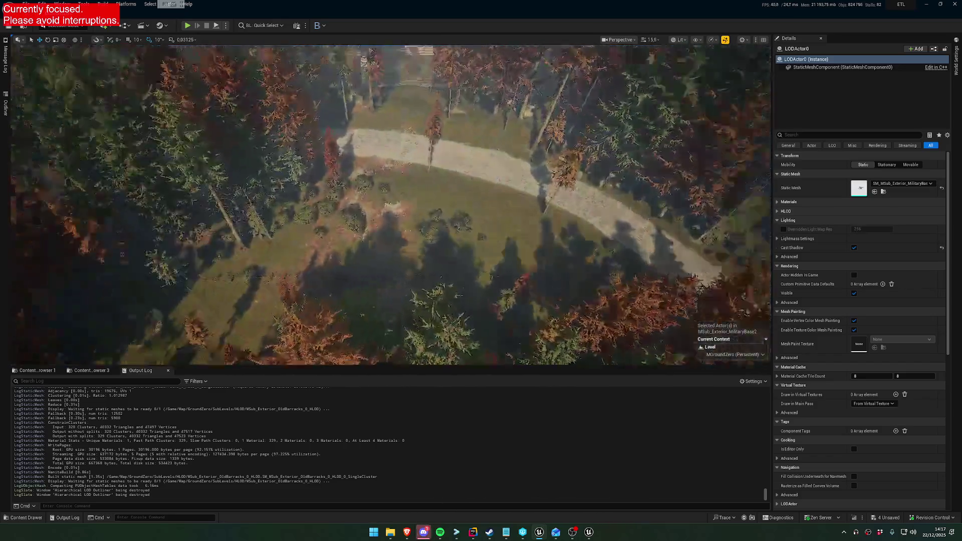
click(425, 213)
scroll(425, 213, up, 2)
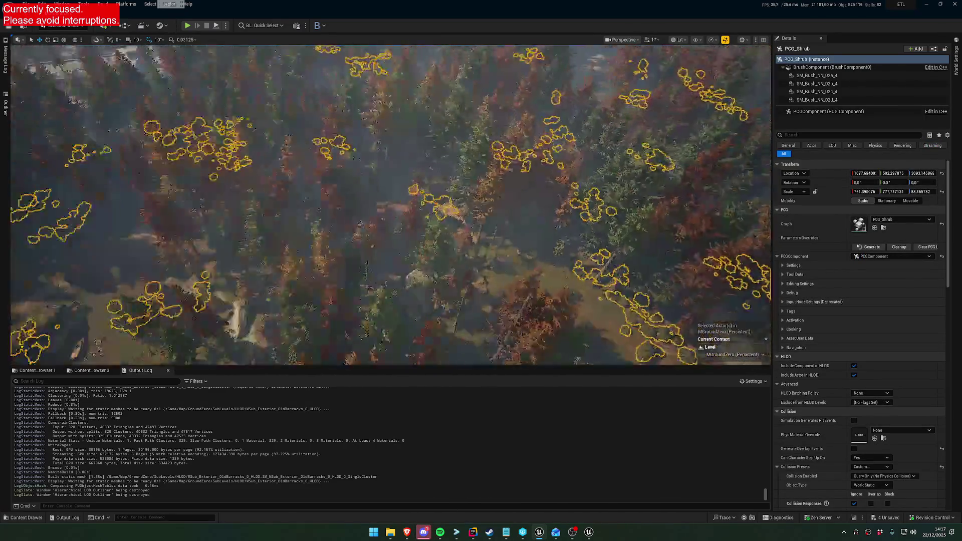
scroll(391, 206, down, 1)
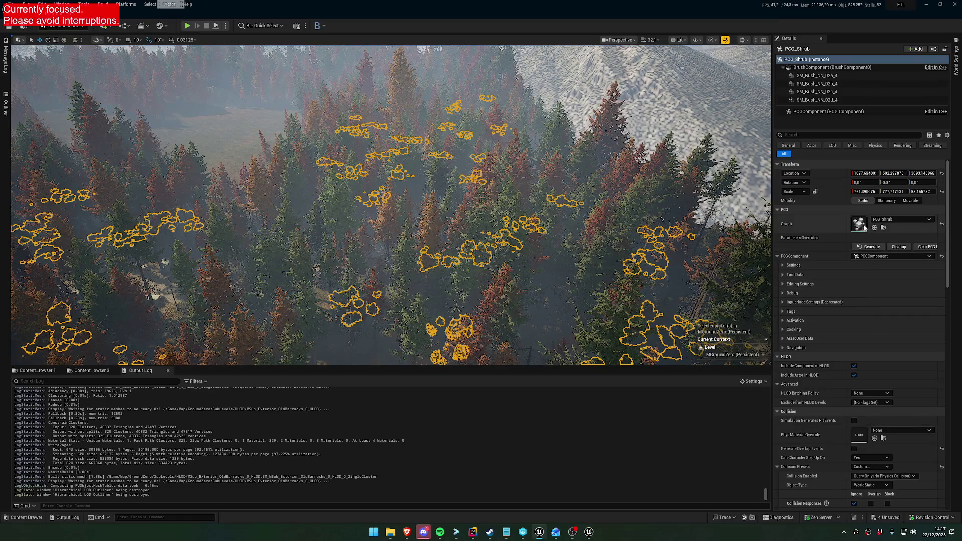
Step: Open the PCG_Shrub graph and review the Static Mesh Spawner entry's Component Class options without changing them
double_click(861, 226)
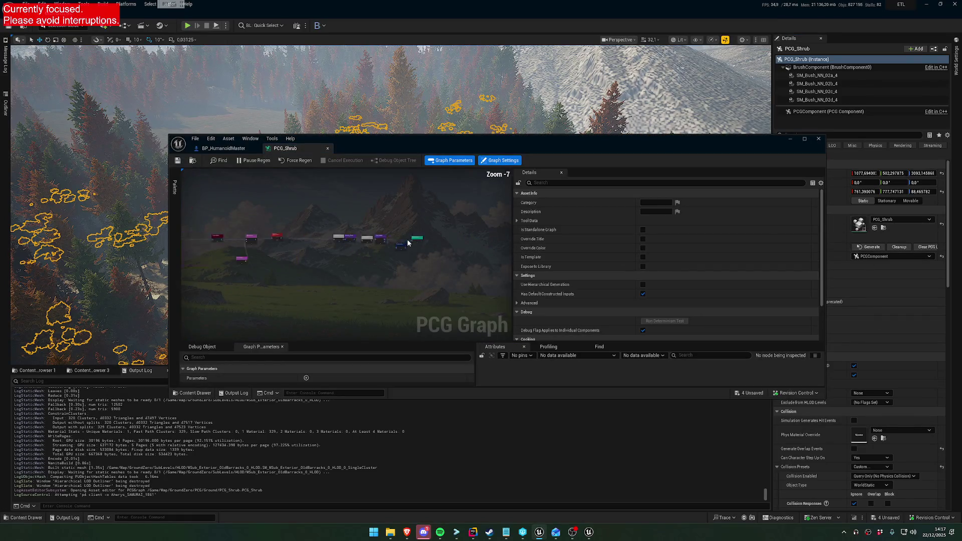
click(430, 231)
scroll(667, 283, down, 5)
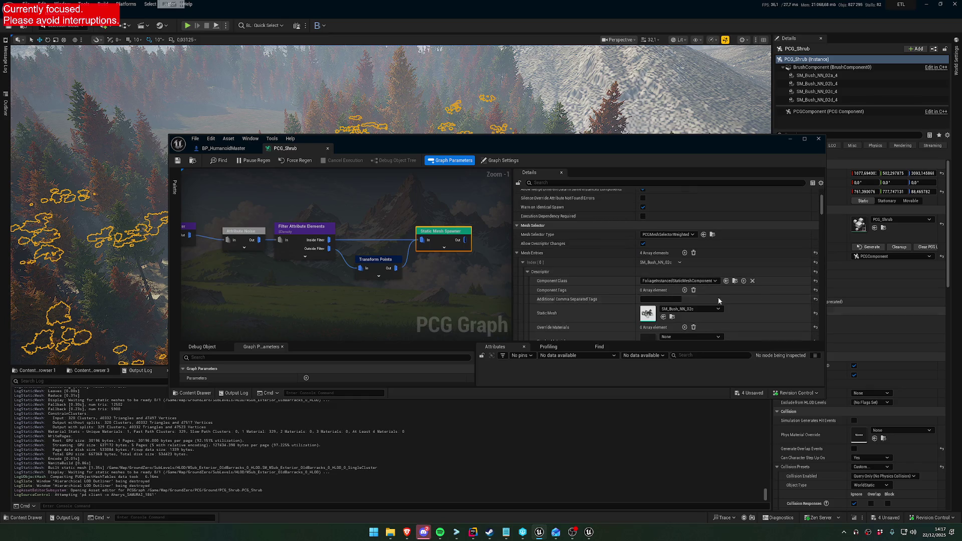
click(704, 281)
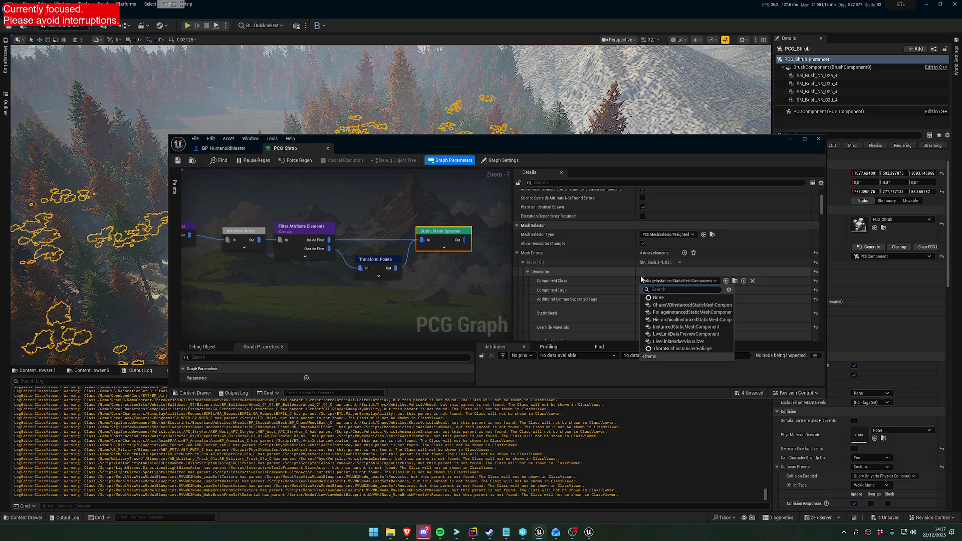
key(Escape)
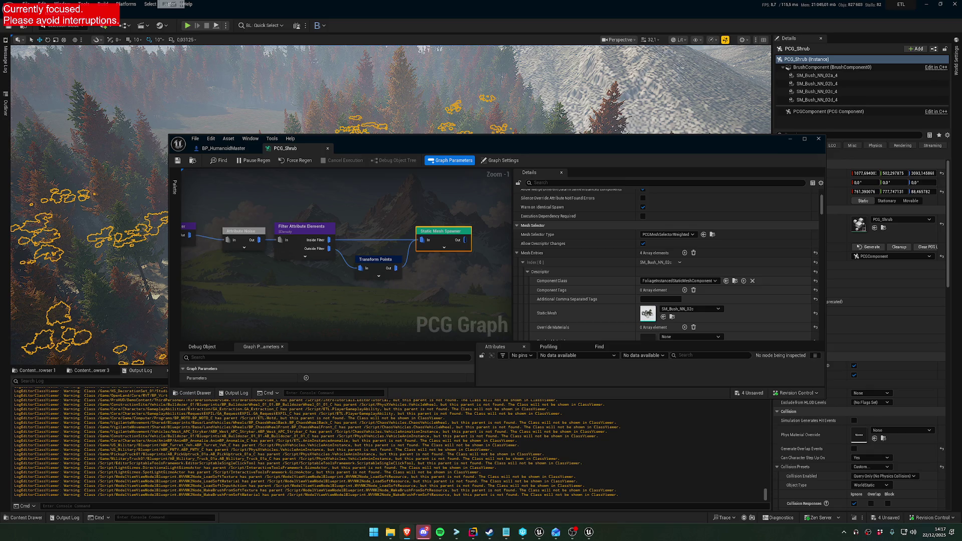
key(super)
Step: Launch Paint, paste the editor screenshot and erase the spawner settings area to white
text(paint)
key(Return)
key(ctrl+v)
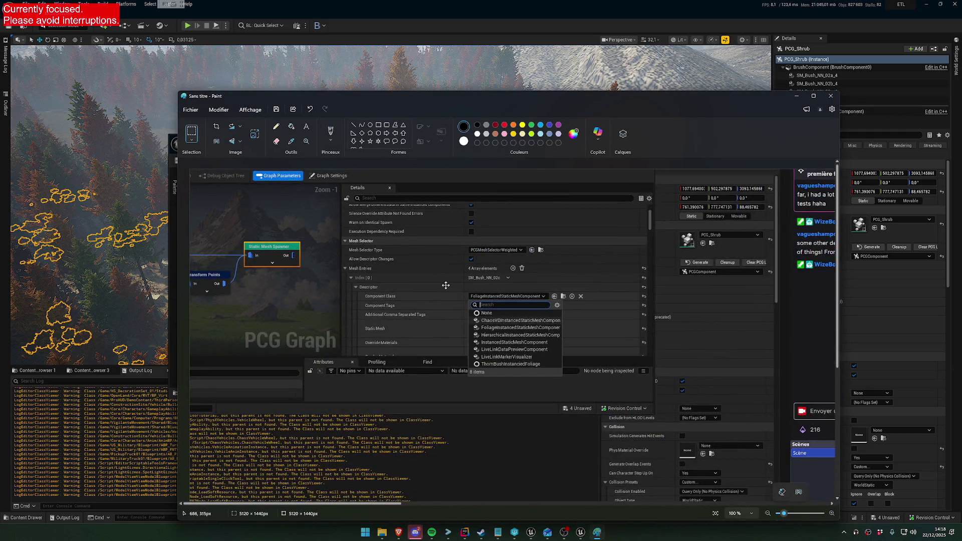
mouse_move(279, 192)
mouse_down()
mouse_move(310, 210)
mouse_move(275, 192)
mouse_up()
drag(449, 268, 580, 390)
key(Delete)
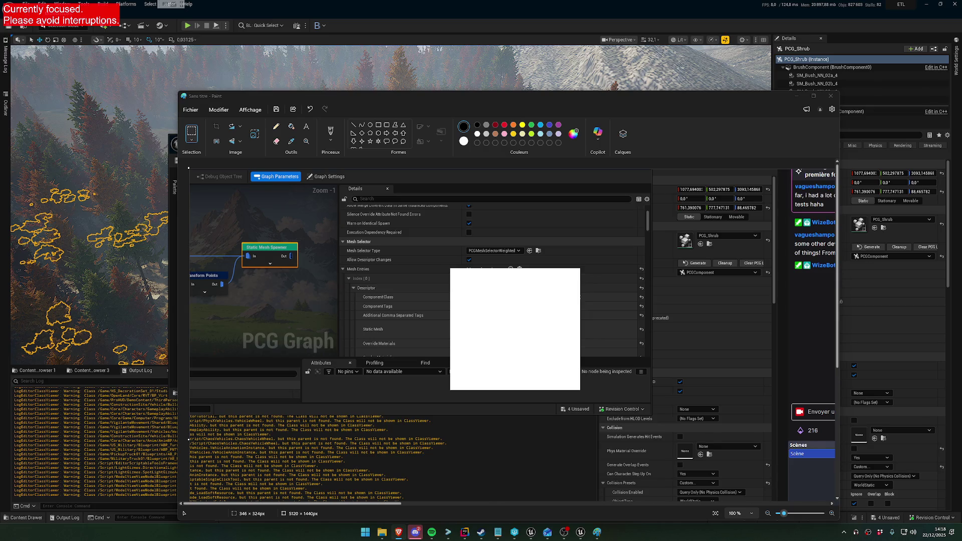
click(797, 96)
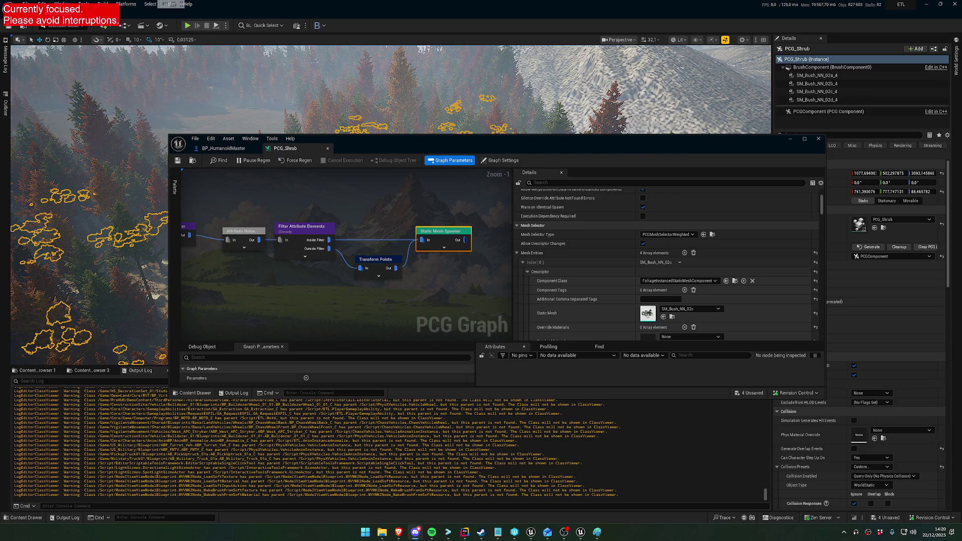
Step: Show the PCG_Shrub graph's own cooking, debug and runtime generation settings in Details
click(431, 276)
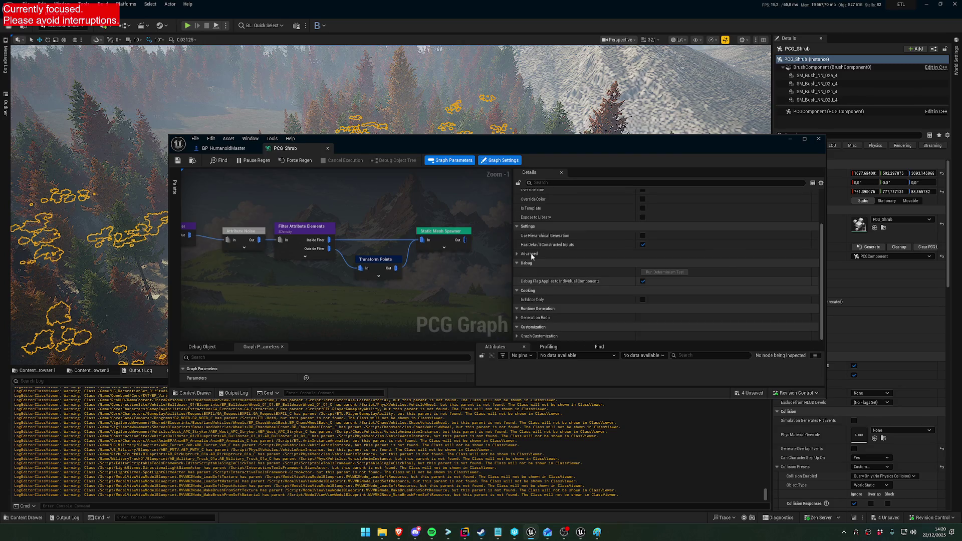
Step: Select the Static Mesh Spawner and list its mesh entry's component classes (FoliageInstancedStaticMeshComponent)
click(437, 235)
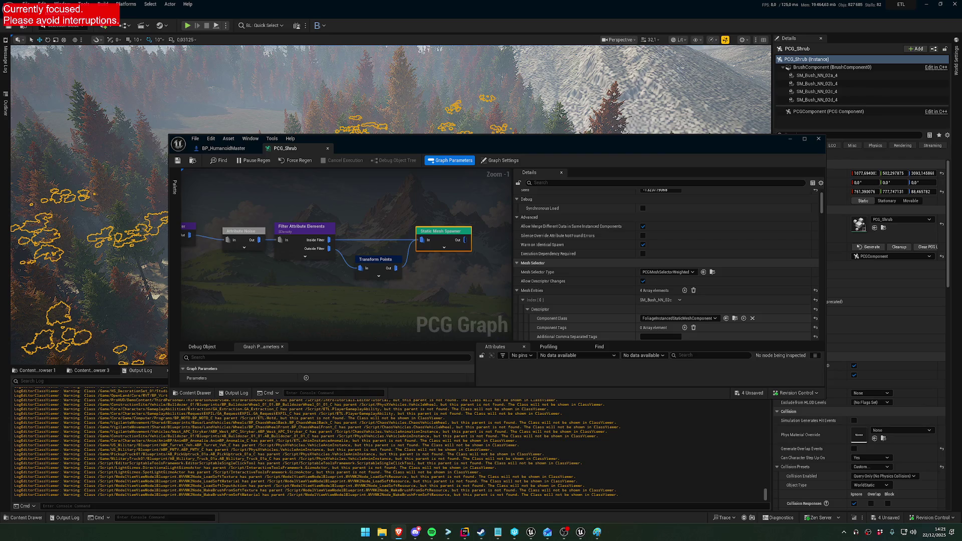
click(691, 319)
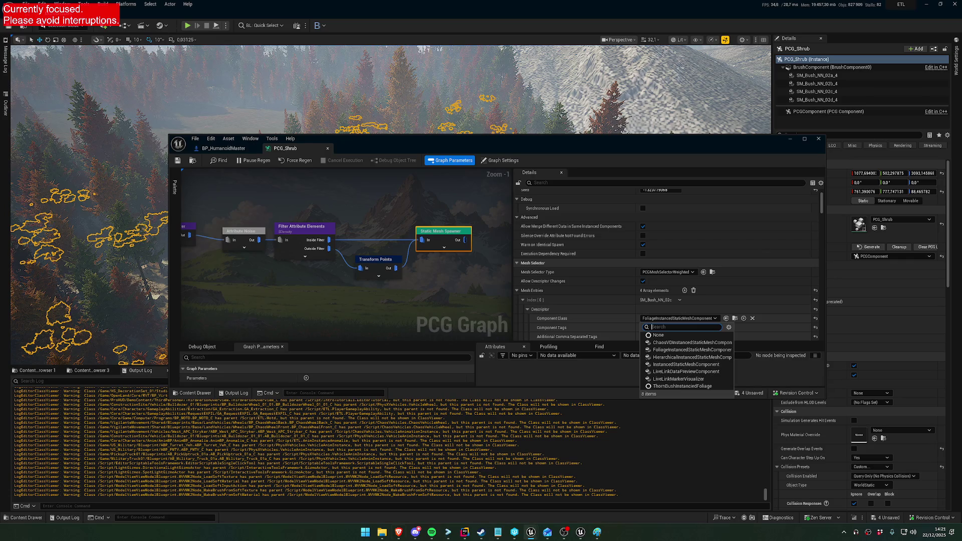
Step: Reopen the Component Class list for the SM_Bush_NN_02c entry, still FoliageInstancedStaticMeshComponent
key(Escape)
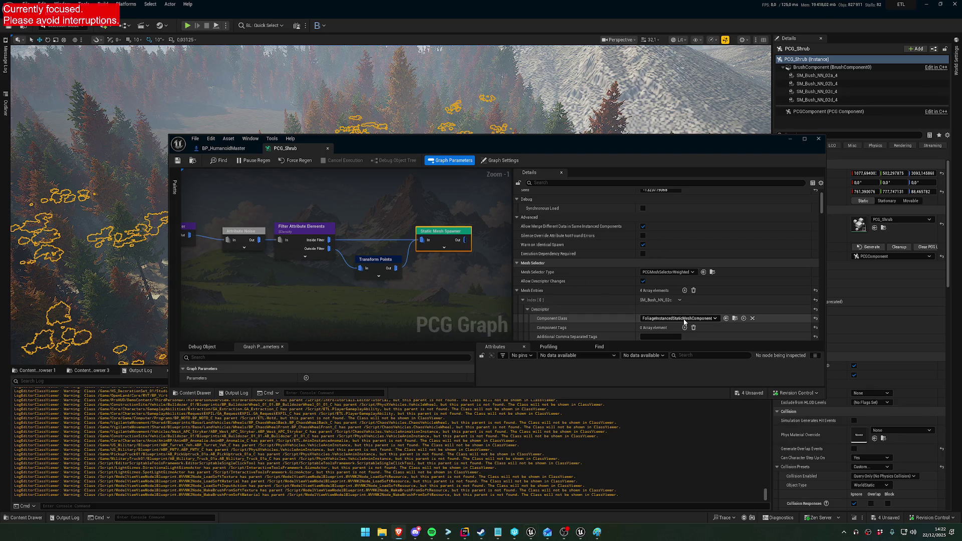
click(697, 319)
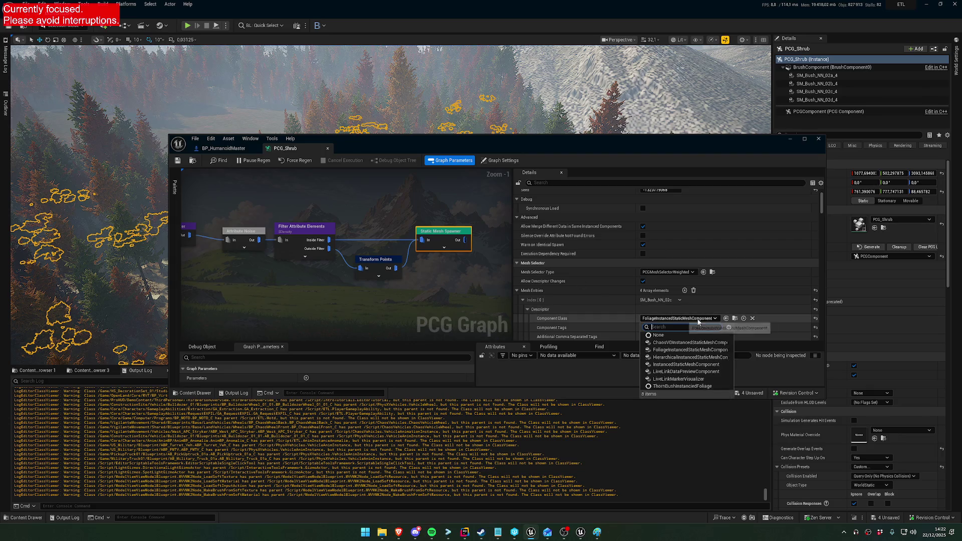
Step: Switch the first shrub mesh entry to InstancedStaticMeshComponent and review the remaining entries
click(701, 364)
scroll(691, 305, down, 10)
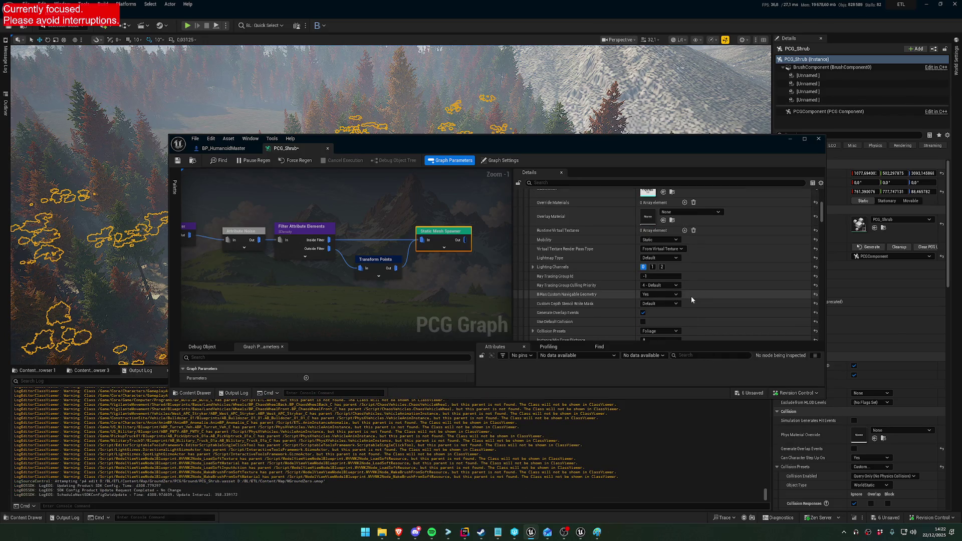
scroll(690, 296, down, 2)
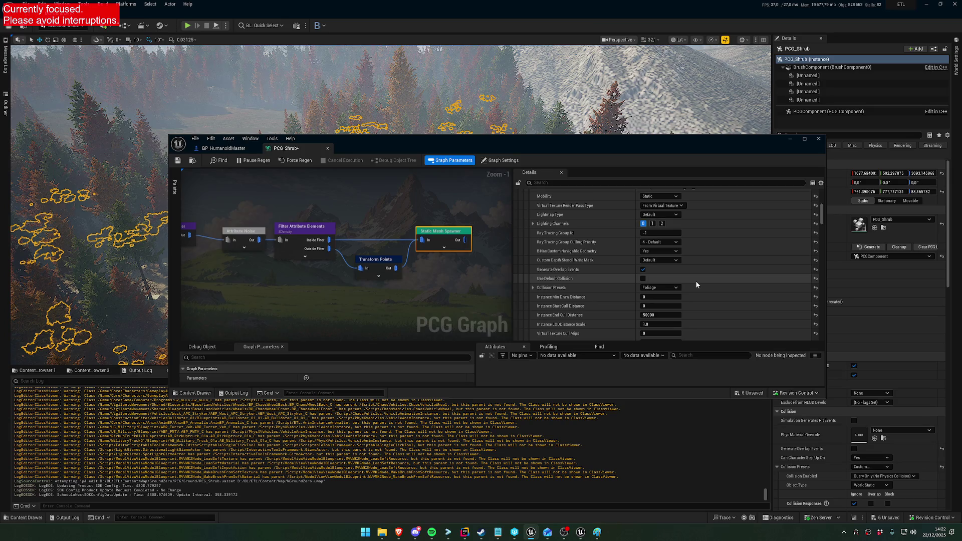
scroll(696, 282, down, 4)
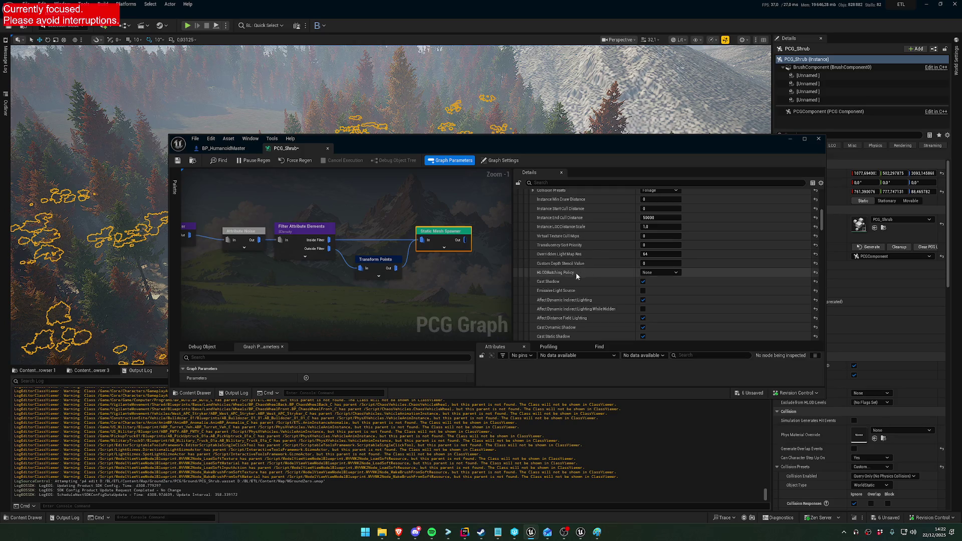
scroll(591, 277, down, 2)
scroll(578, 272, down, 6)
scroll(581, 256, down, 8)
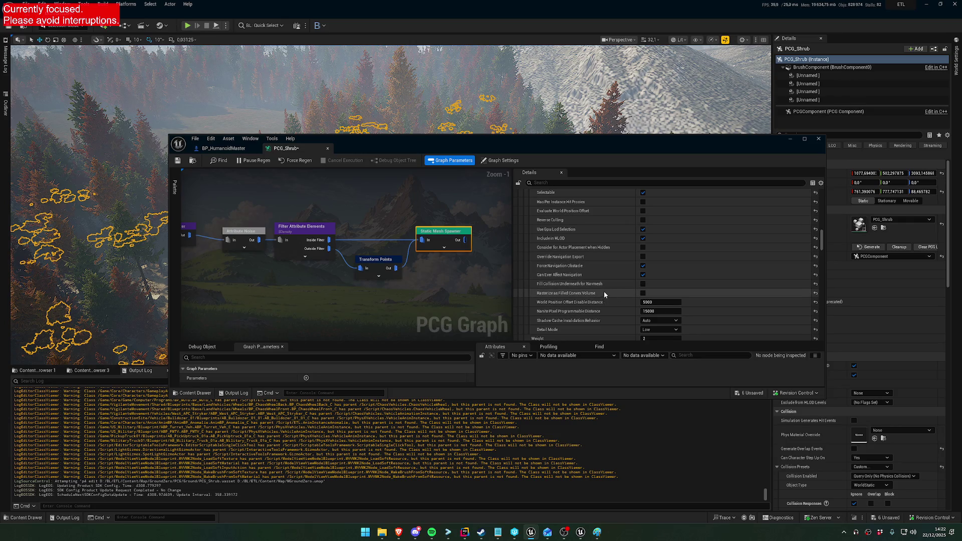
scroll(604, 291, up, 10)
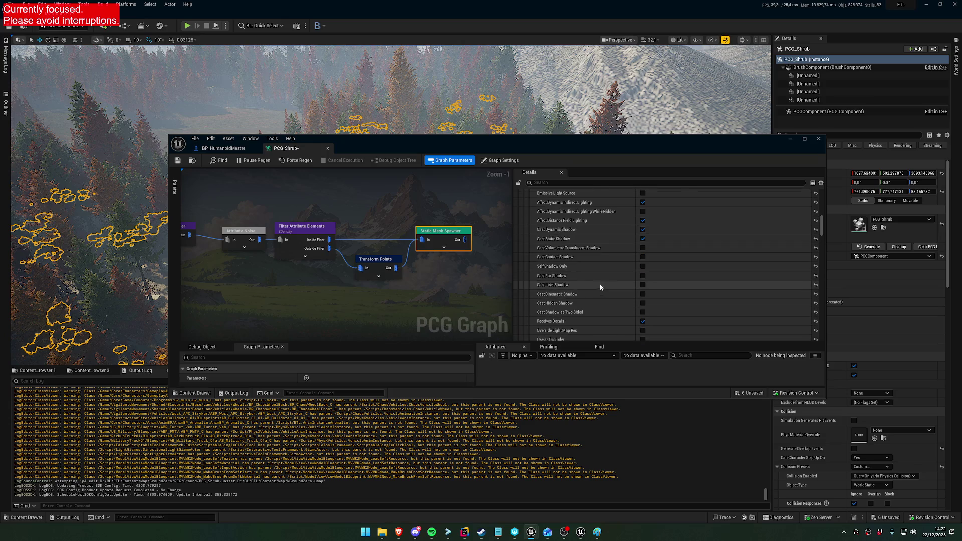
scroll(601, 286, up, 2)
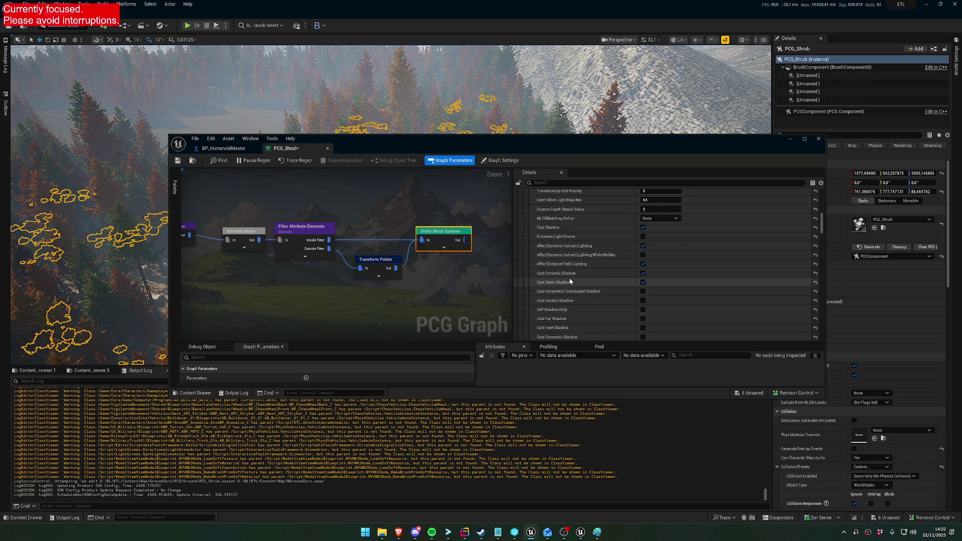
scroll(572, 263, down, 10)
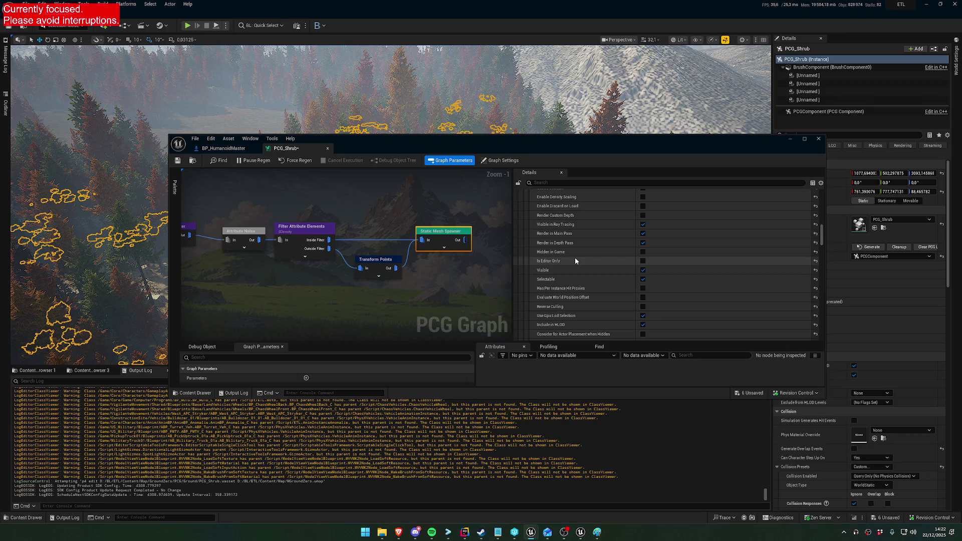
scroll(575, 261, down, 5)
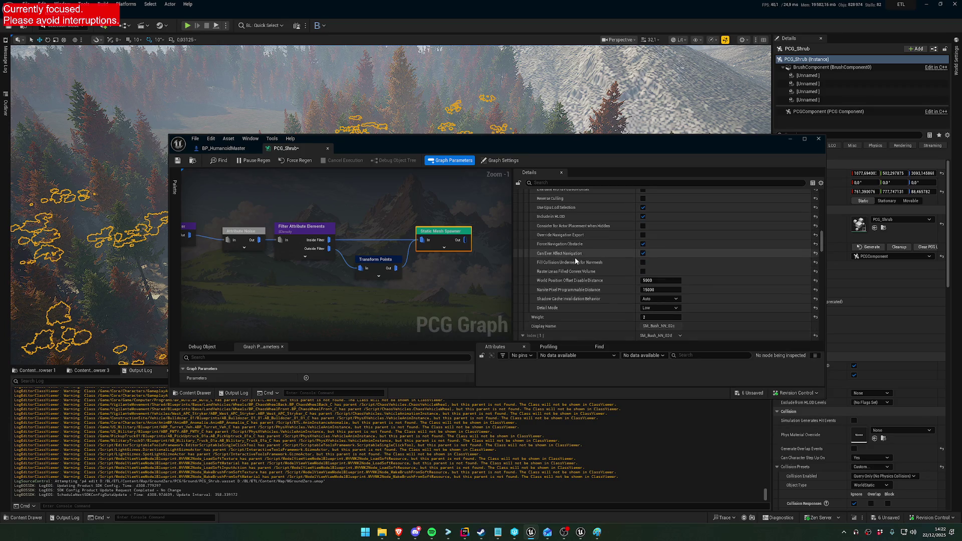
scroll(581, 271, down, 3)
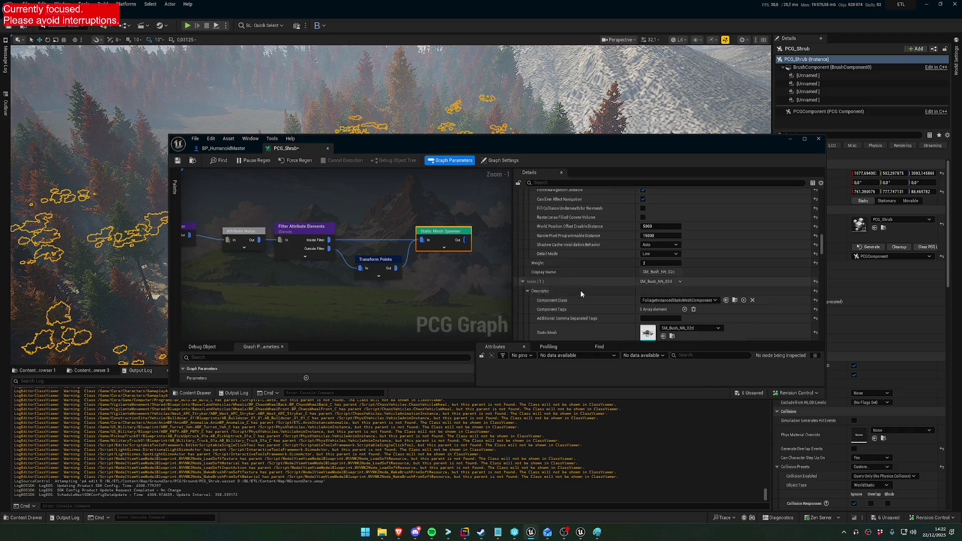
scroll(578, 269, down, 5)
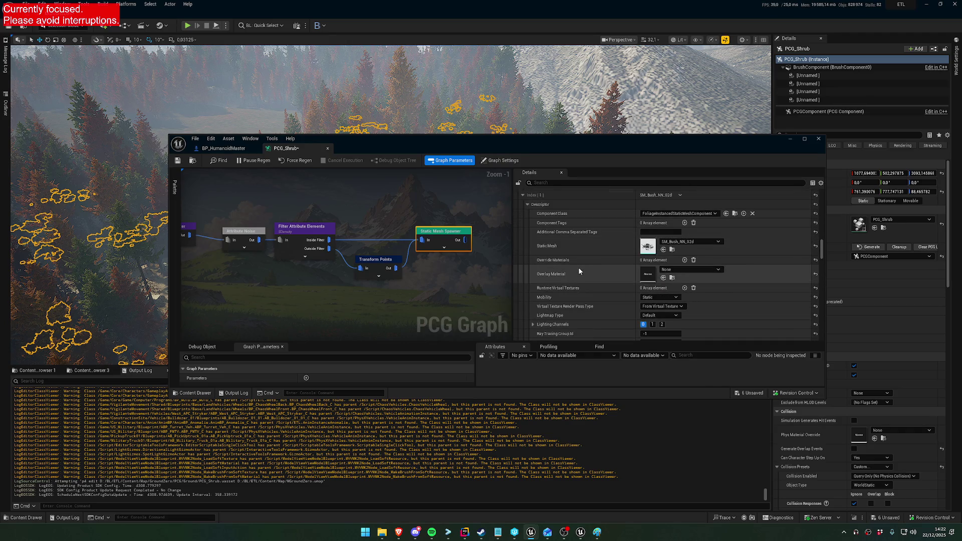
scroll(578, 272, down, 1)
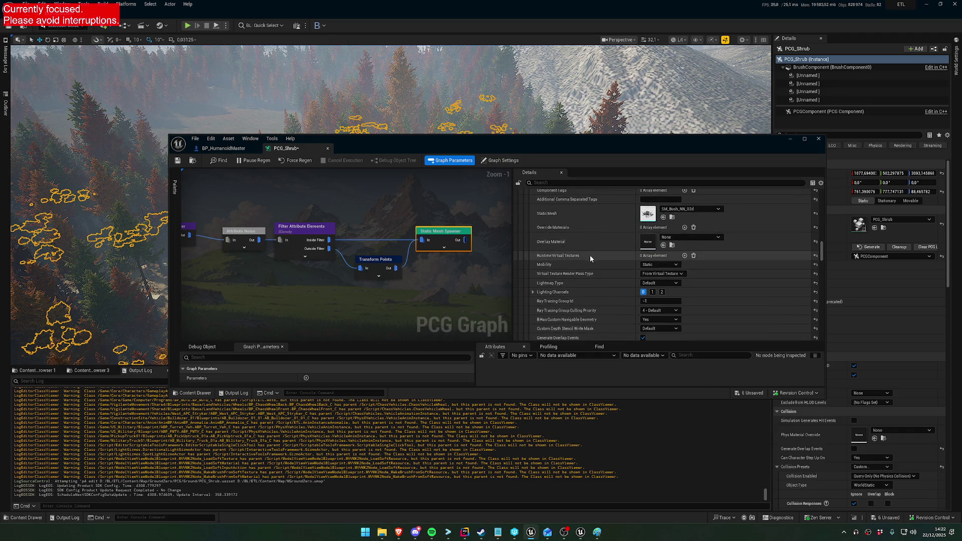
scroll(589, 255, up, 5)
scroll(597, 247, down, 5)
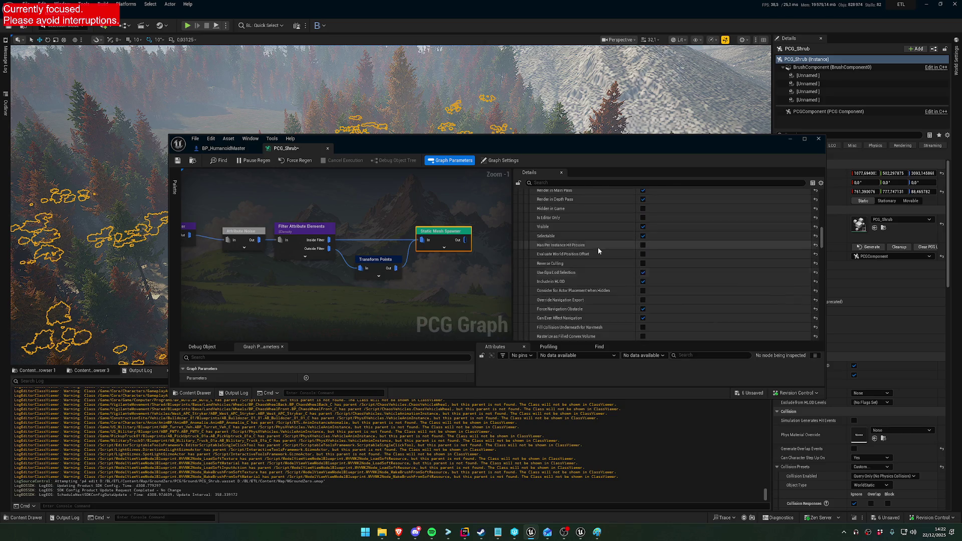
scroll(597, 249, up, 5)
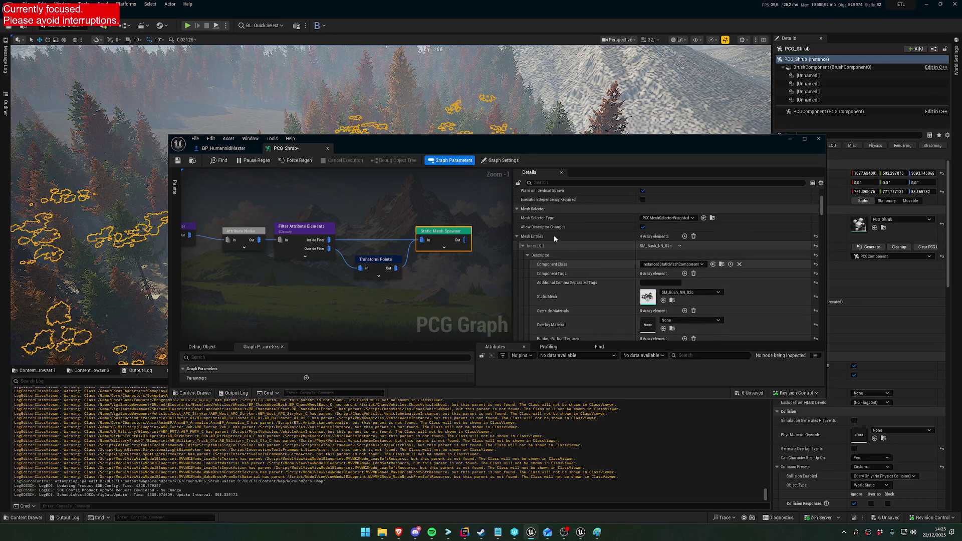
Step: Filter Details by 'class' and set Index [2] and Index [3] to InstancedStaticMeshComponent
click(558, 184)
text(class)
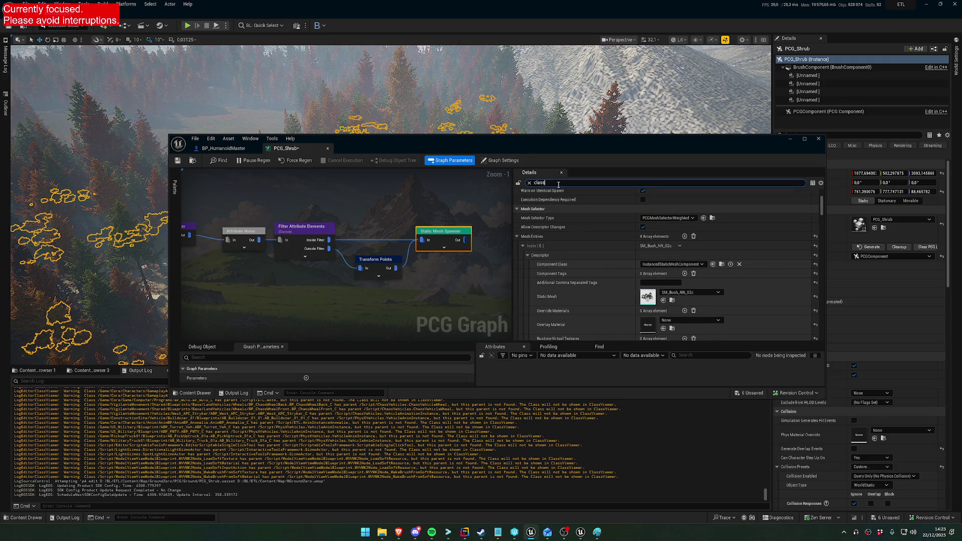
shift+click(607, 283)
shift+click(613, 307)
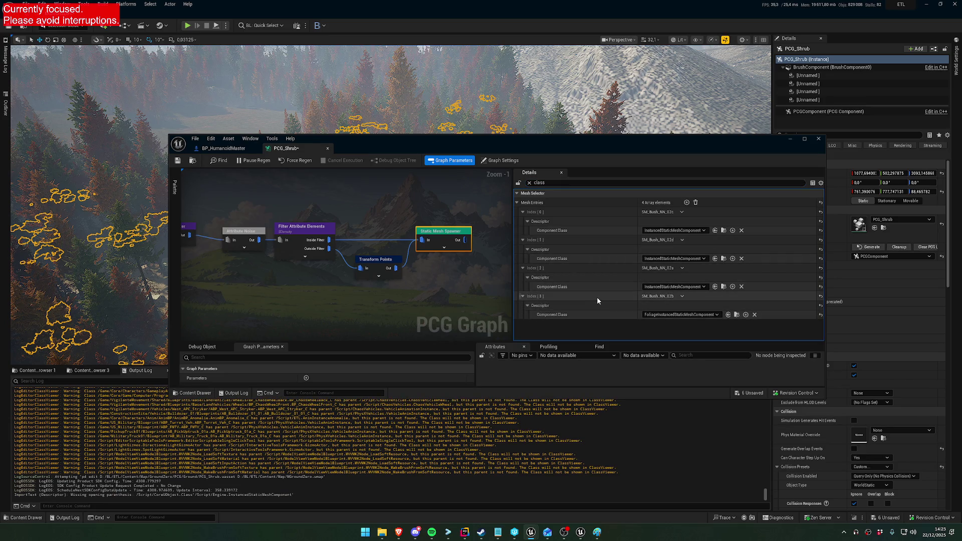
key(ctrl+v)
key(ctrl+v)
click(177, 160)
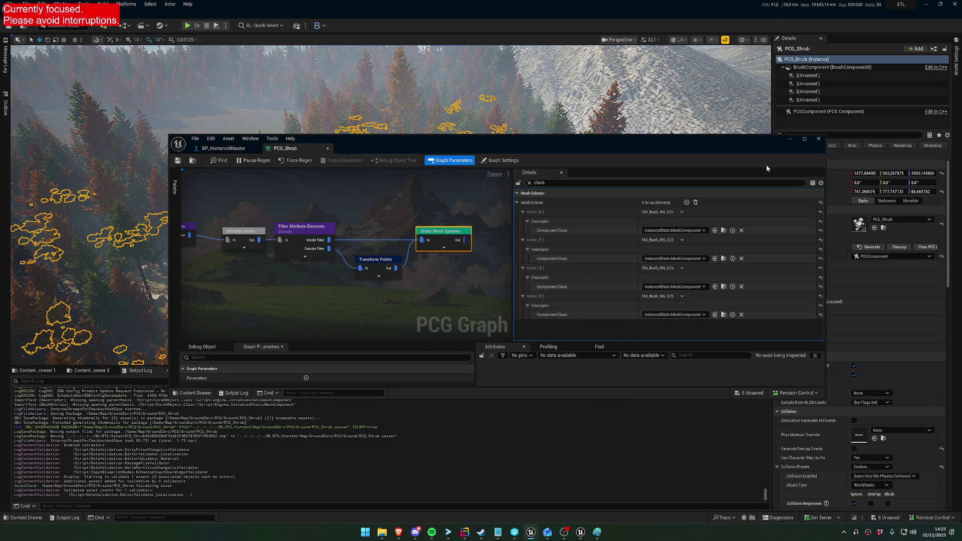
Step: Save and close PCG_Shrub, then select the PCG_Global volume and show content assets
click(818, 140)
click(434, 125)
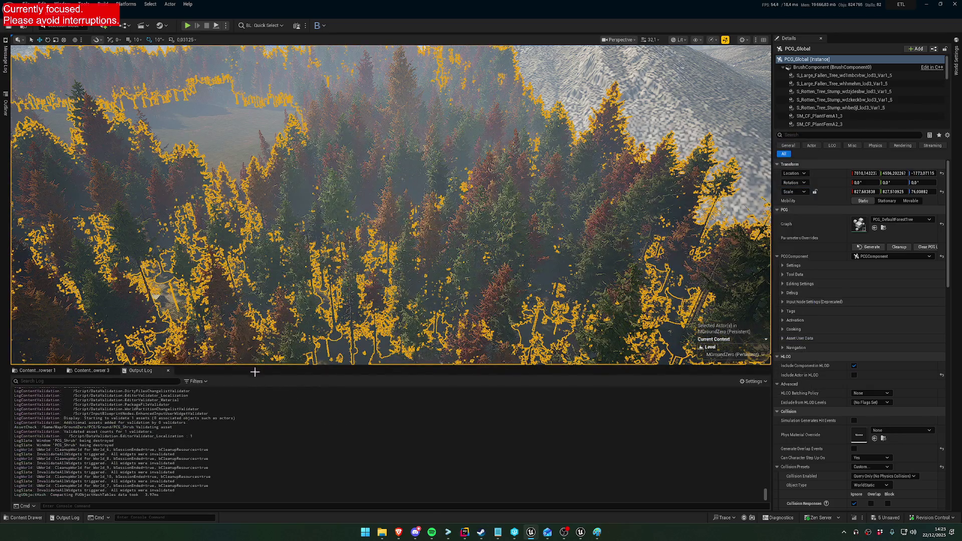
click(39, 370)
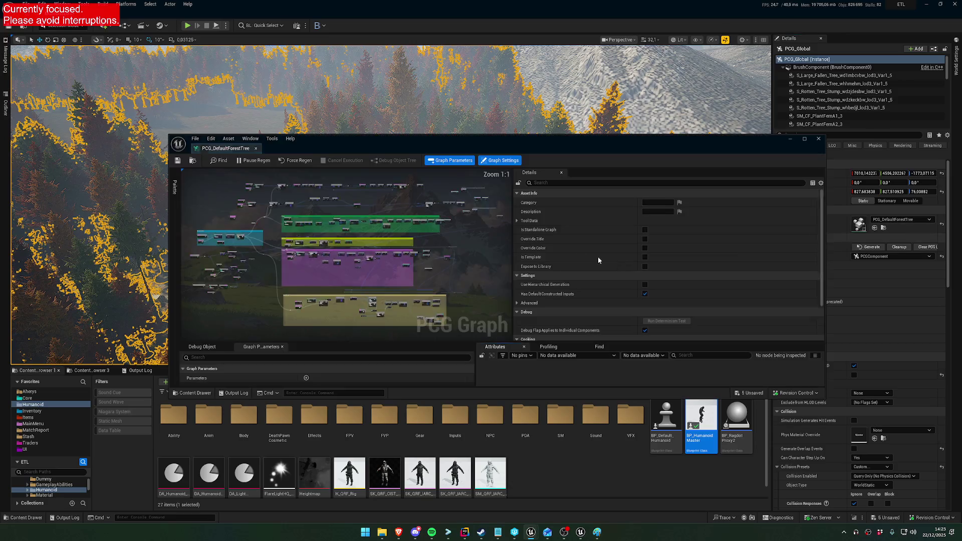
Step: Filter spawner Details by 'class' and set the fern entries to InstancedStaticMeshComponent
click(368, 264)
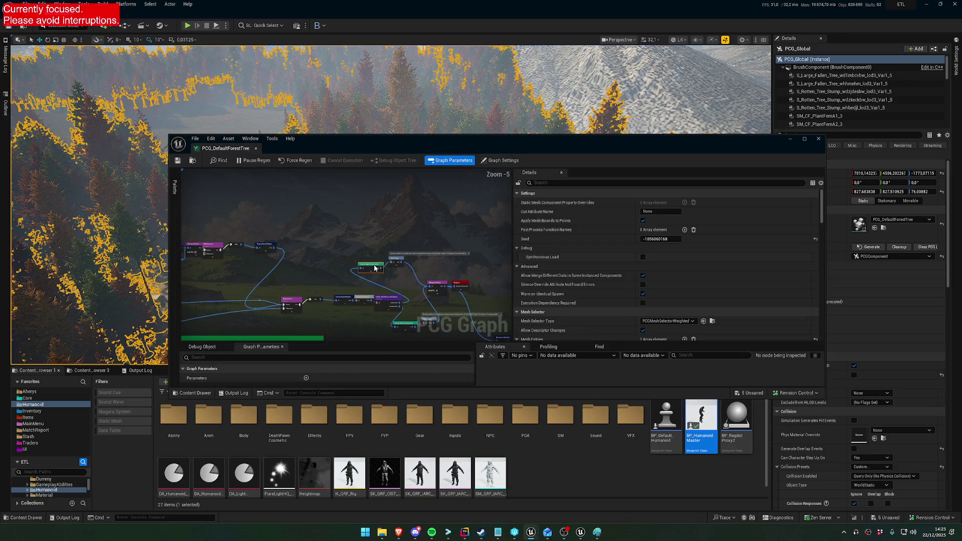
click(554, 184)
text(class)
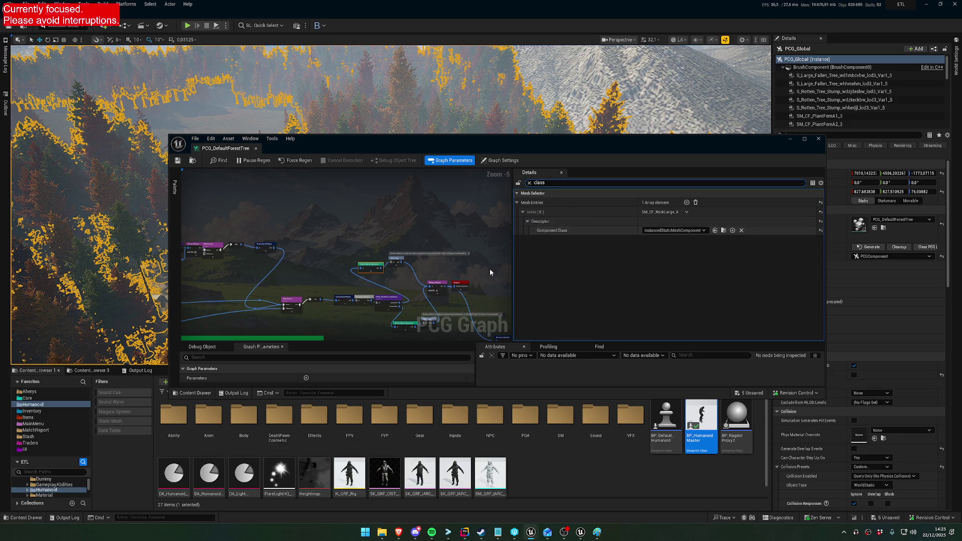
scroll(358, 261, up, 5)
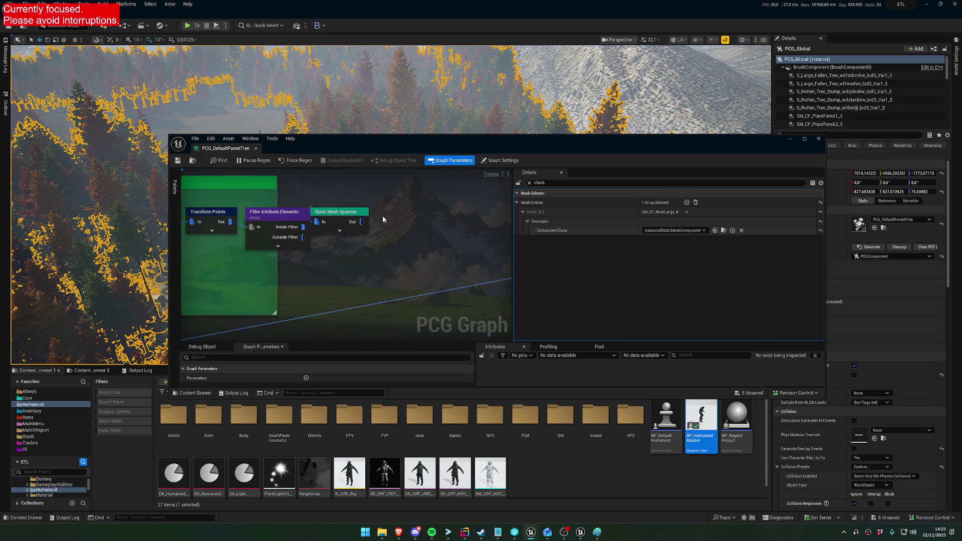
click(338, 218)
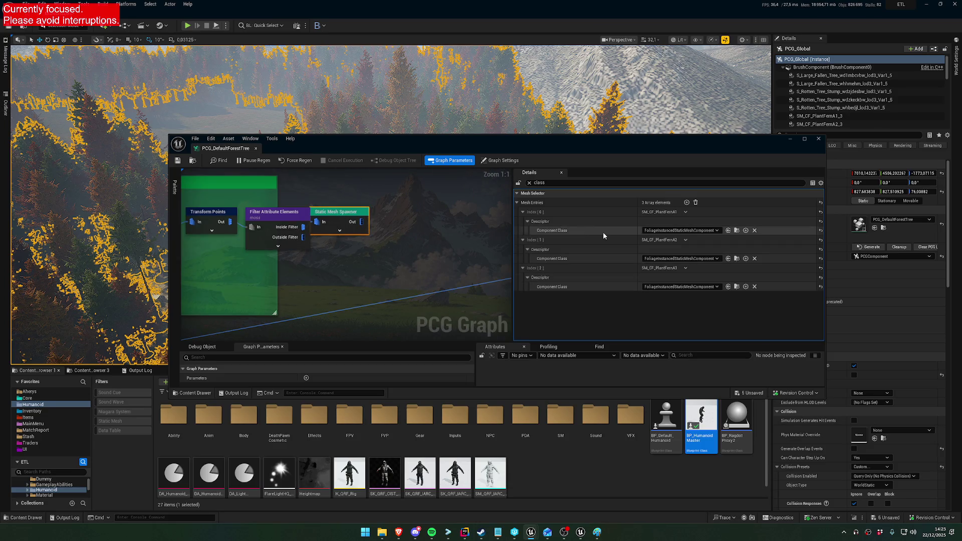
shift+click(606, 258)
shift+click(609, 286)
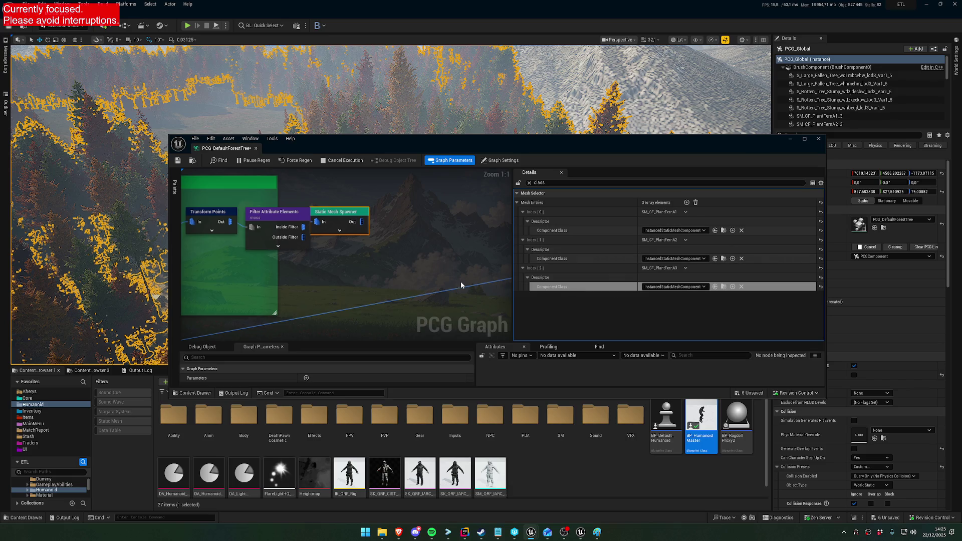
Step: Set the fir tree spawner's Index [0] through [7] to InstancedStaticMeshComponent
right_click(415, 249)
mouse_move(415, 248)
mouse_down()
mouse_move(432, 226)
mouse_move(424, 242)
mouse_up()
click(422, 244)
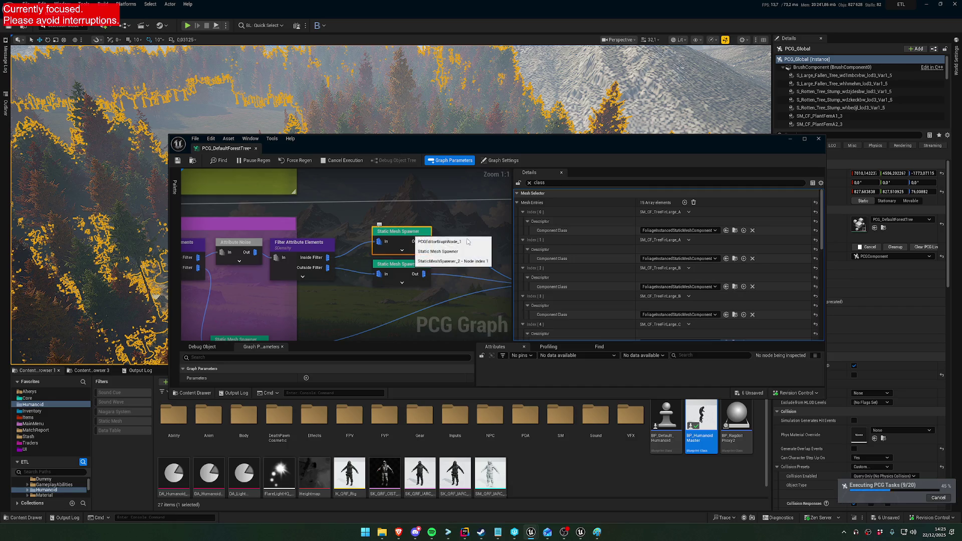
shift+click(615, 230)
shift+click(612, 257)
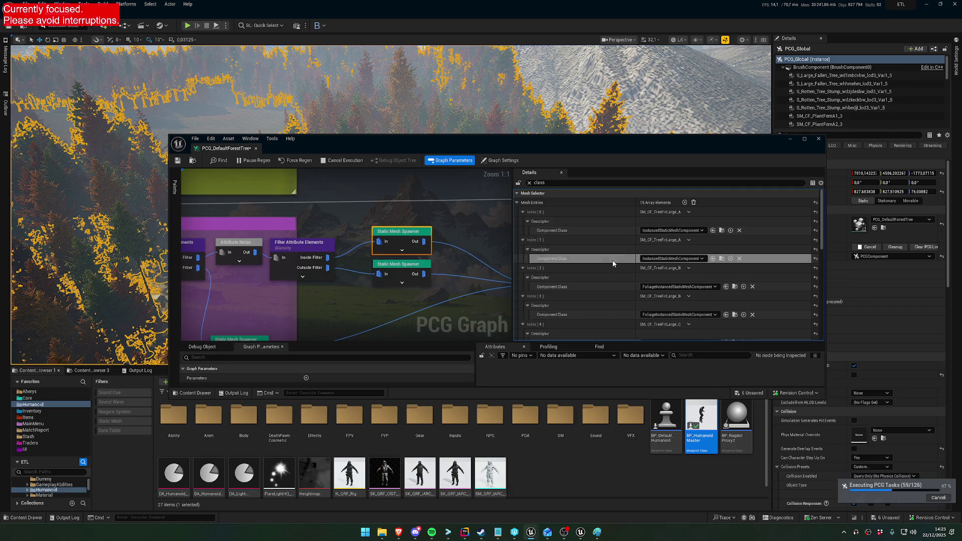
shift+click(618, 287)
shift+click(627, 314)
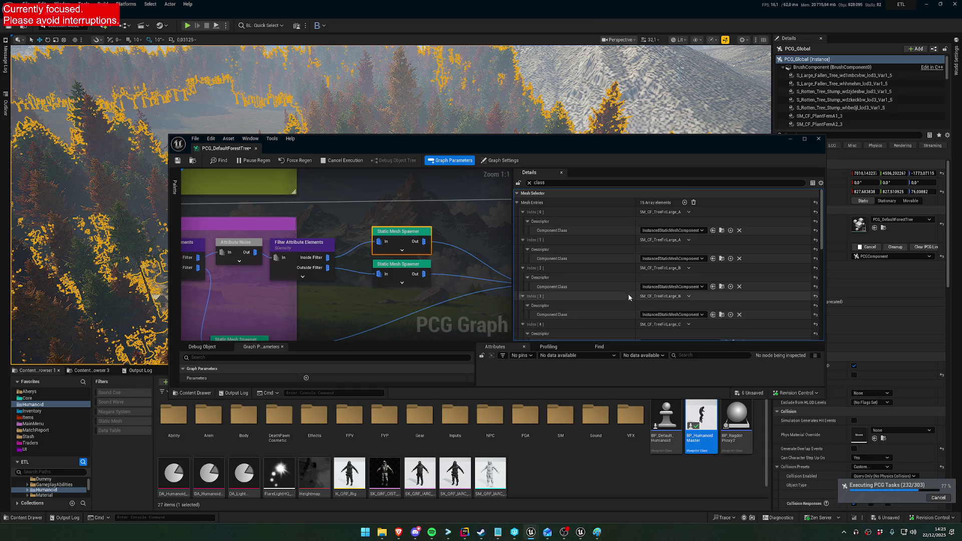
scroll(626, 308, down, 2)
shift+click(624, 289)
shift+click(620, 316)
scroll(625, 294, down, 2)
shift+click(620, 290)
shift+click(624, 317)
Step: Set the fir spawner's Index [8] through [14] to InstancedStaticMeshComponent
scroll(631, 286, down, 2)
shift+click(626, 290)
shift+click(626, 319)
scroll(626, 300, down, 2)
shift+click(623, 281)
shift+click(629, 311)
scroll(629, 290, down, 2)
shift+click(625, 280)
shift+click(624, 307)
shift+click(627, 335)
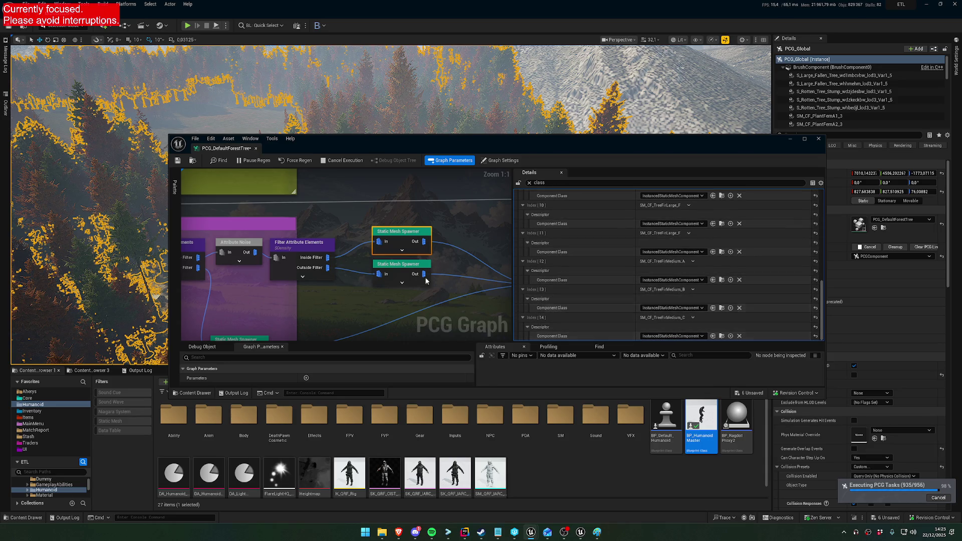
Step: Set the dead spruce spawner's Index [0], [1] and [2] to InstancedStaticMeshComponent
click(401, 264)
shift+click(624, 231)
shift+click(623, 256)
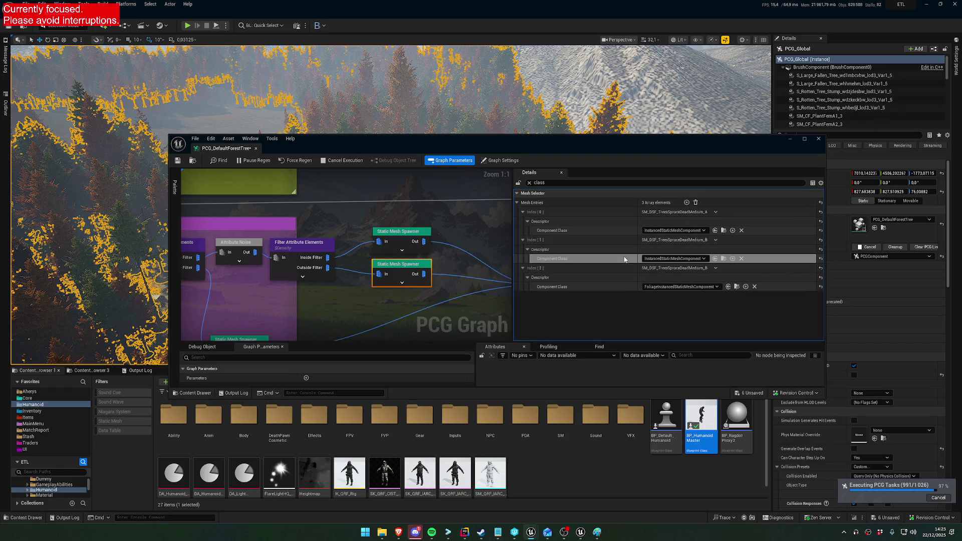
shift+click(631, 288)
scroll(499, 305, down, 7)
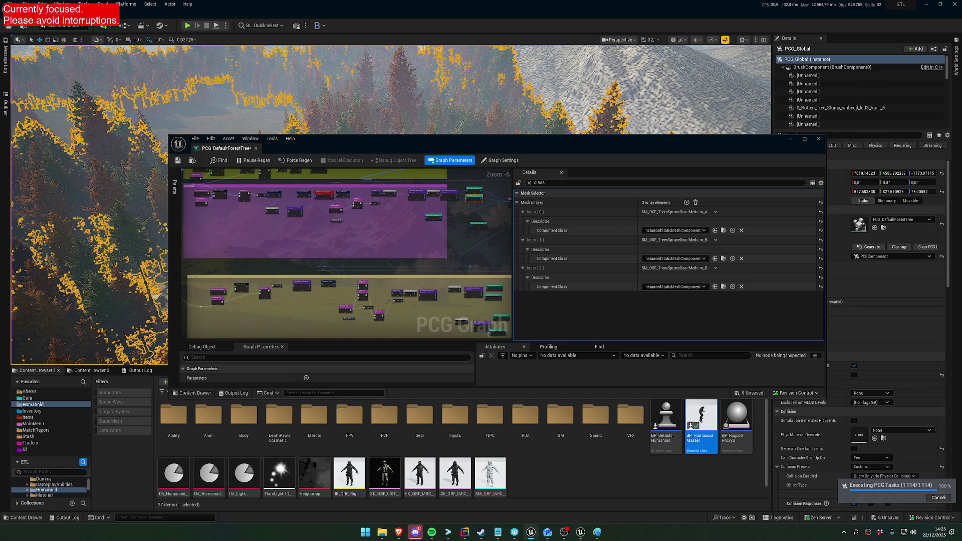
Step: Set the dead spruce sapling spawner's Index [0], [1] and [2] to InstancedStaticMeshComponent
click(500, 319)
scroll(500, 310, up, 5)
shift+click(623, 288)
shift+click(623, 258)
shift+click(621, 229)
scroll(408, 282, down, 3)
scroll(415, 245, up, 4)
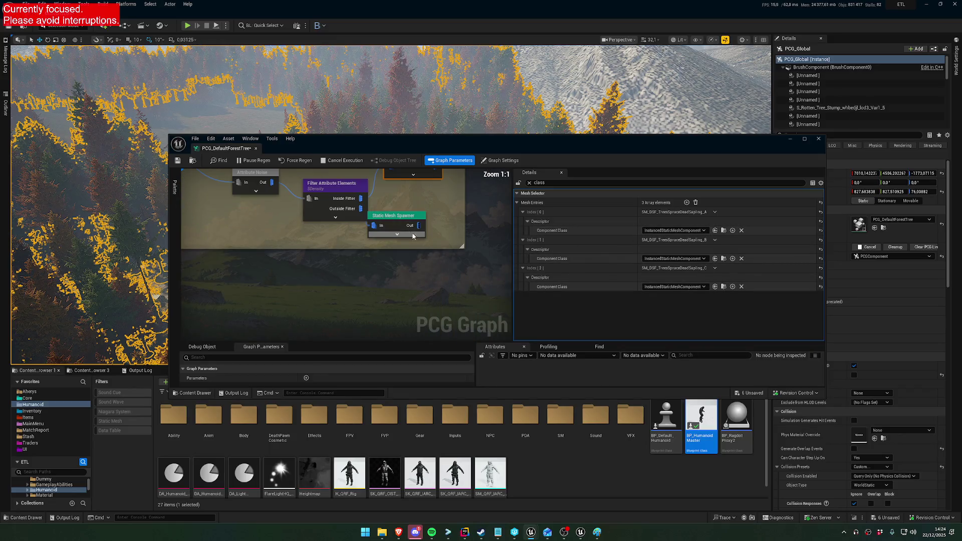
shift+click(628, 288)
shift+click(627, 286)
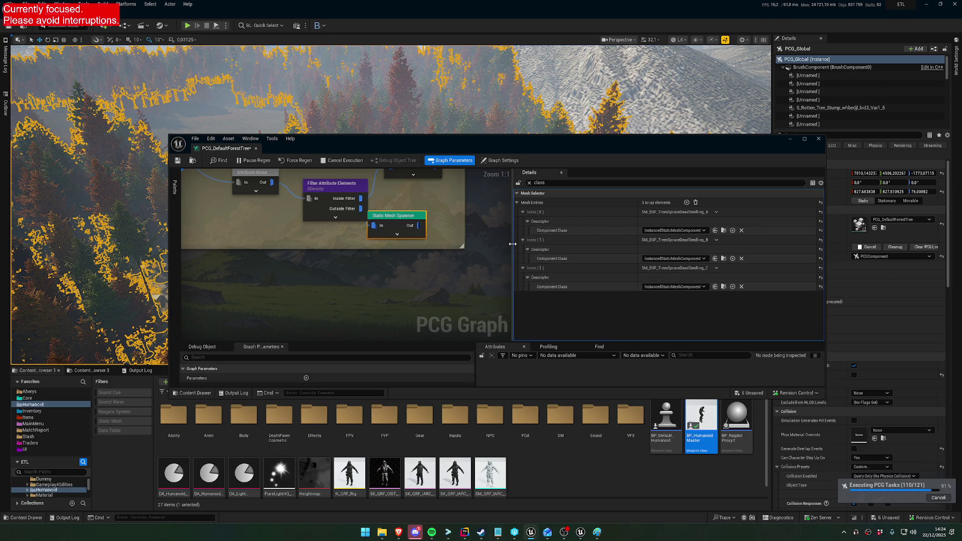
Step: Minimise the PCG graph editor and select the PCG_BurntForest volume in the level
scroll(431, 257, down, 6)
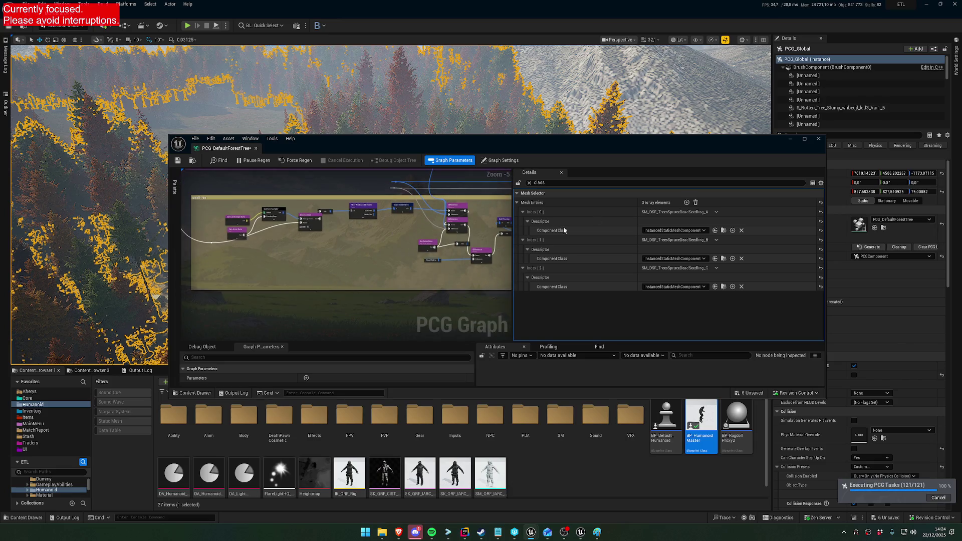
click(788, 141)
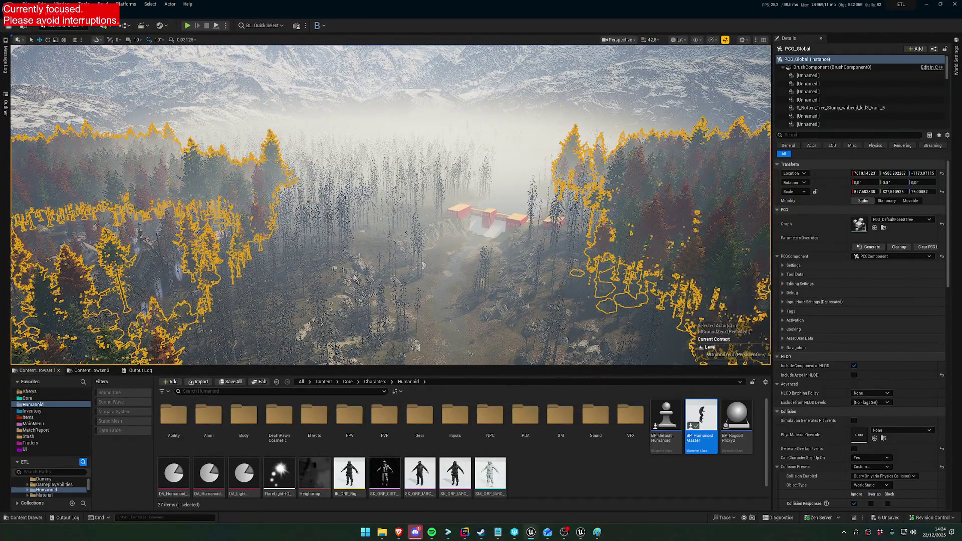
click(251, 250)
Step: Open the PCG_BurntForest graph, select the Big Dead Tree spawner and filter Details by 'c'
double_click(857, 227)
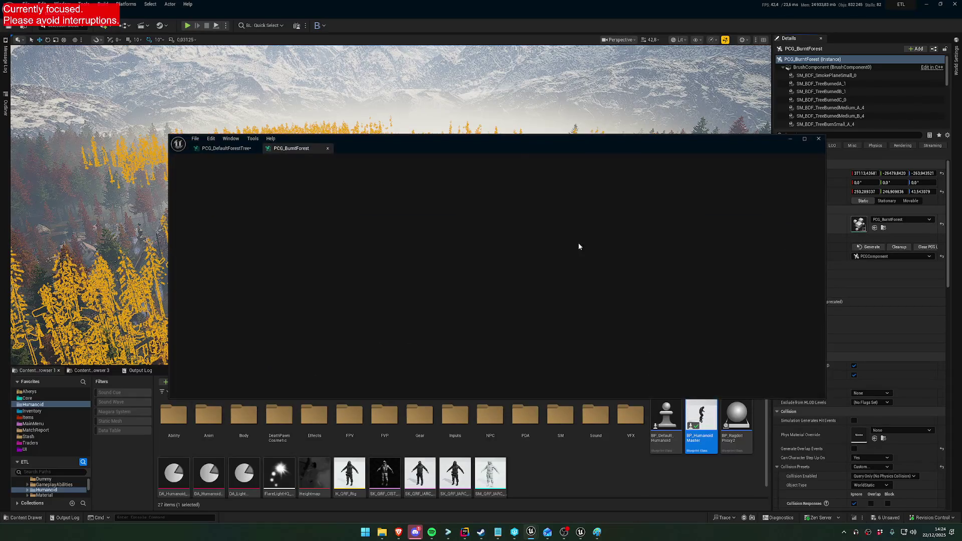
scroll(441, 193, up, 9)
click(420, 189)
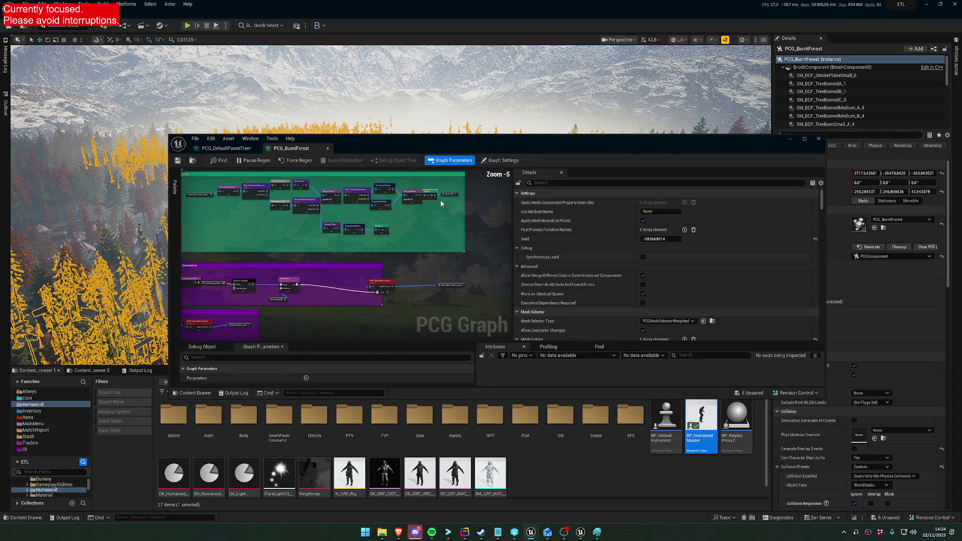
scroll(462, 244, down, 4)
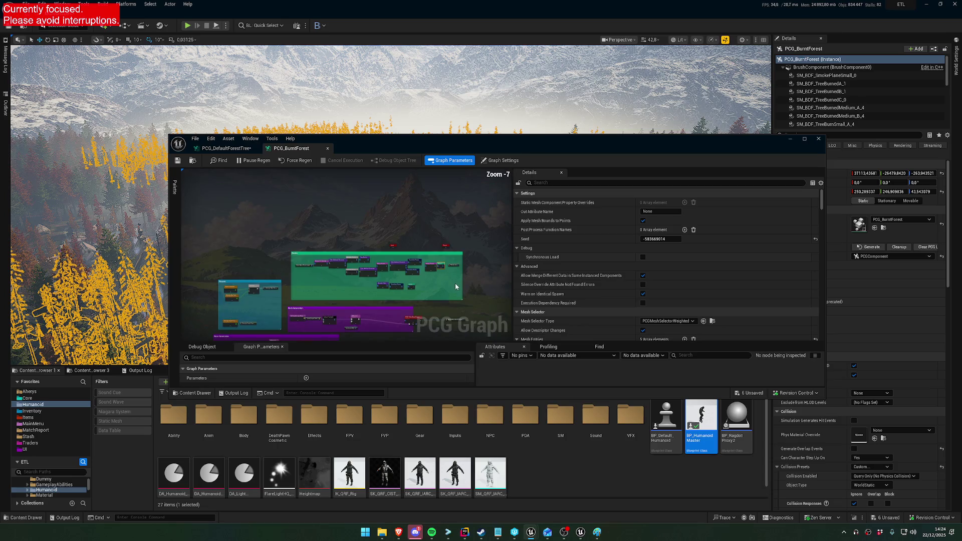
scroll(405, 214, up, 2)
scroll(437, 173, up, 3)
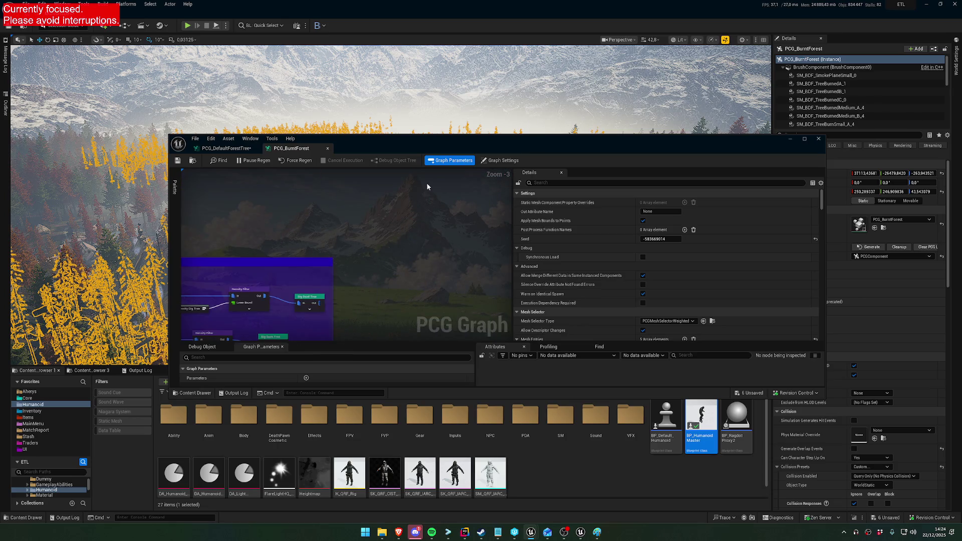
click(403, 250)
scroll(651, 272, down, 4)
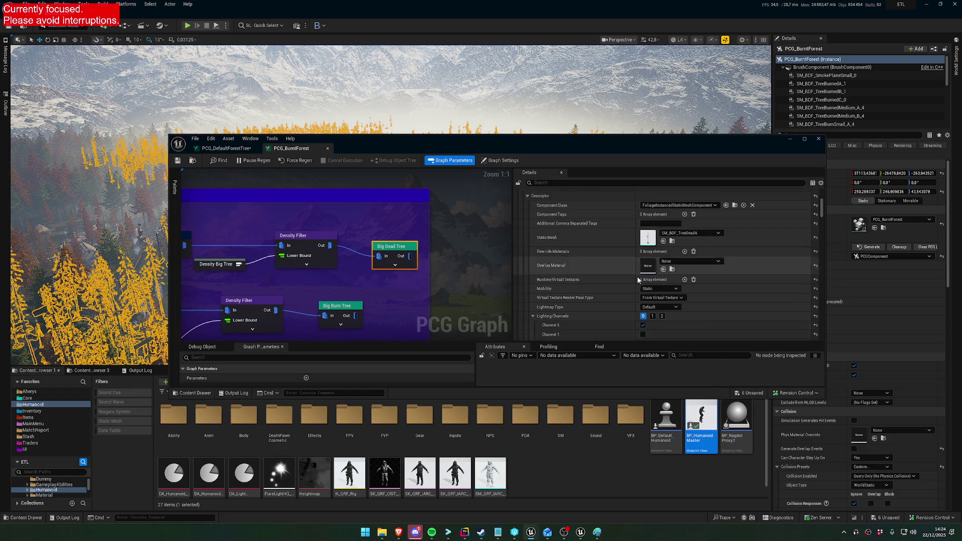
click(549, 183)
text(class)
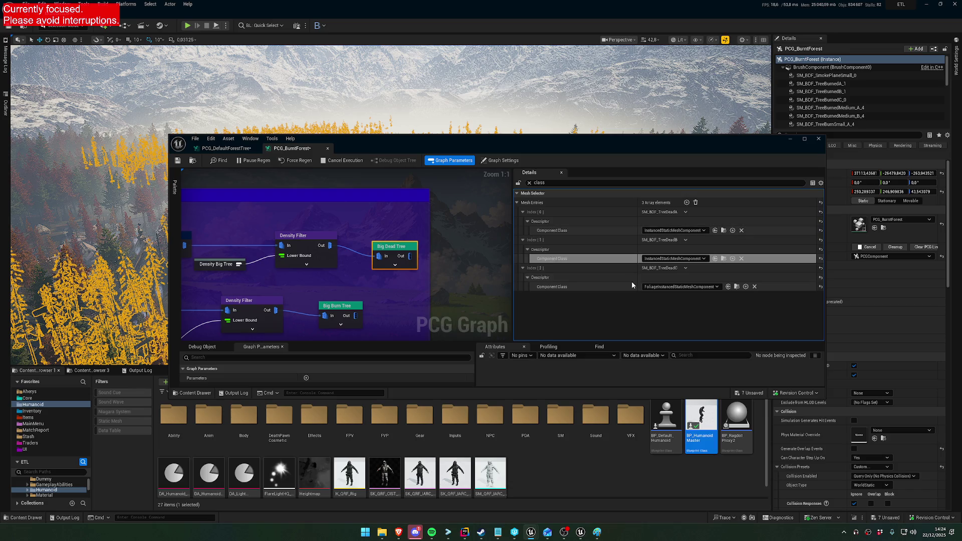
Step: Set Big Burn Tree Index 1–2 and Small Burn Tree Index 0–3 to InstancedStaticMeshComponent
drag(402, 300, 439, 230)
click(378, 236)
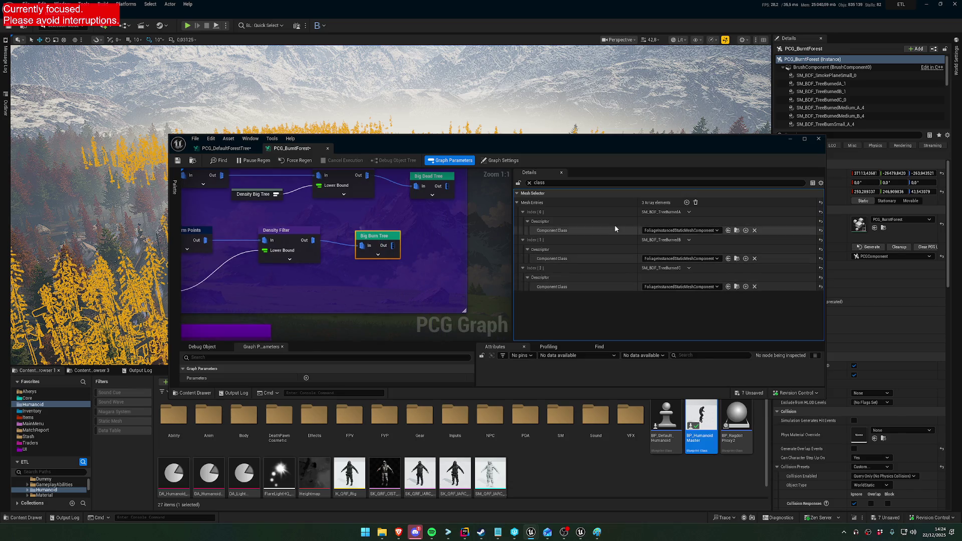
shift+click(623, 257)
shift+click(624, 286)
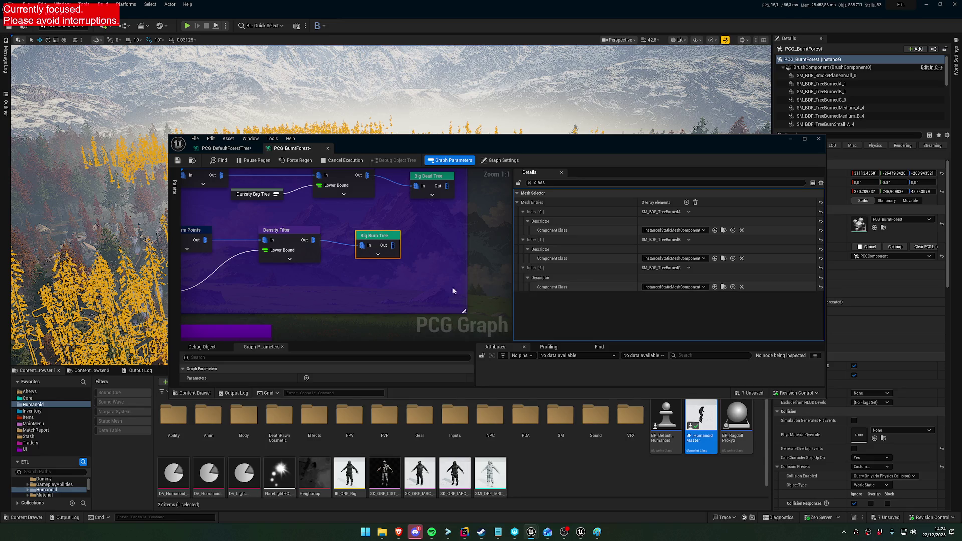
click(278, 232)
shift+click(624, 229)
shift+click(624, 258)
shift+click(626, 286)
shift+click(635, 315)
Step: Set the Small Dead Tree spawner's Index 0–5 to InstancedStaticMeshComponent
click(283, 293)
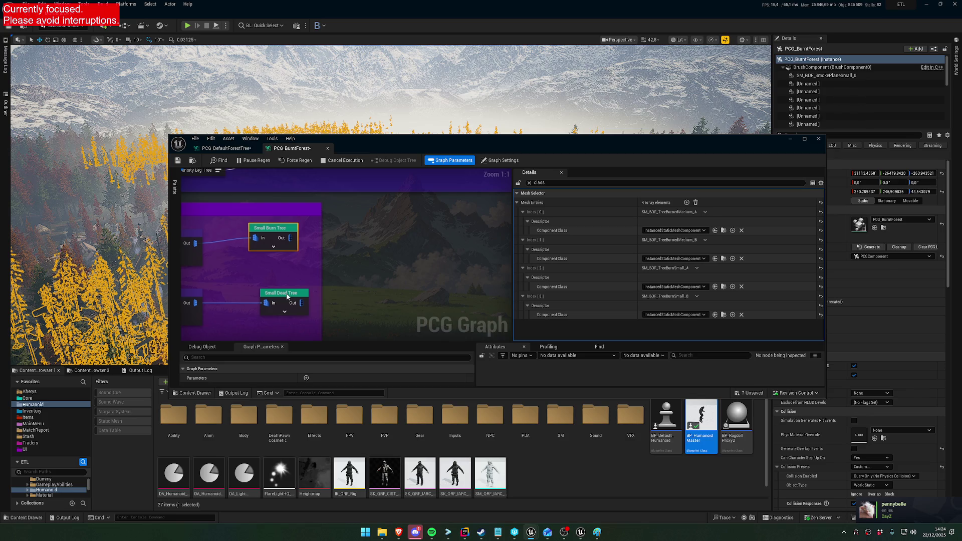
shift+click(626, 230)
shift+click(623, 259)
shift+click(627, 288)
shift+click(630, 314)
scroll(625, 324, down, 2)
shift+click(624, 309)
shift+click(620, 334)
drag(327, 312, 419, 213)
scroll(419, 214, down, 3)
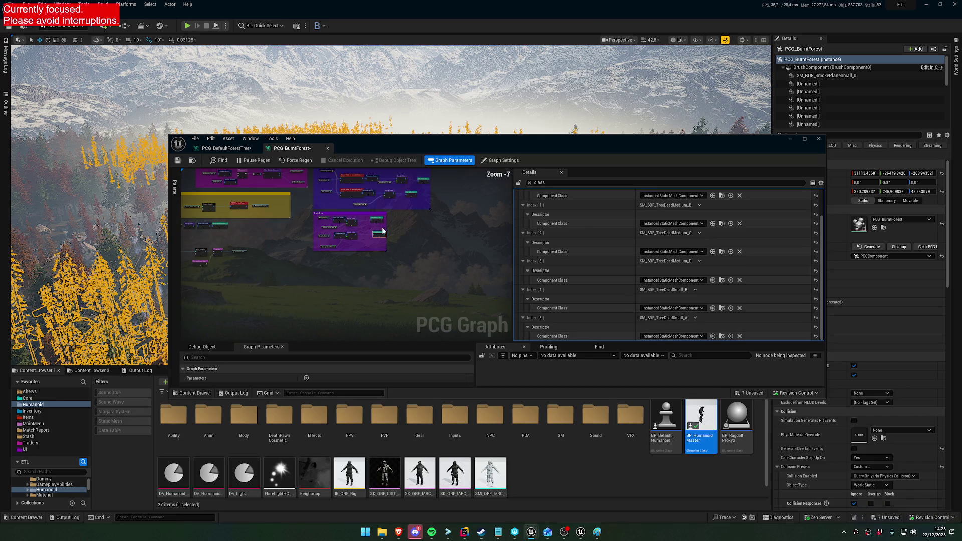
Step: Select the debris smoke-plane spawner and review its Component Class options without changing them
scroll(363, 285, up, 2)
click(328, 314)
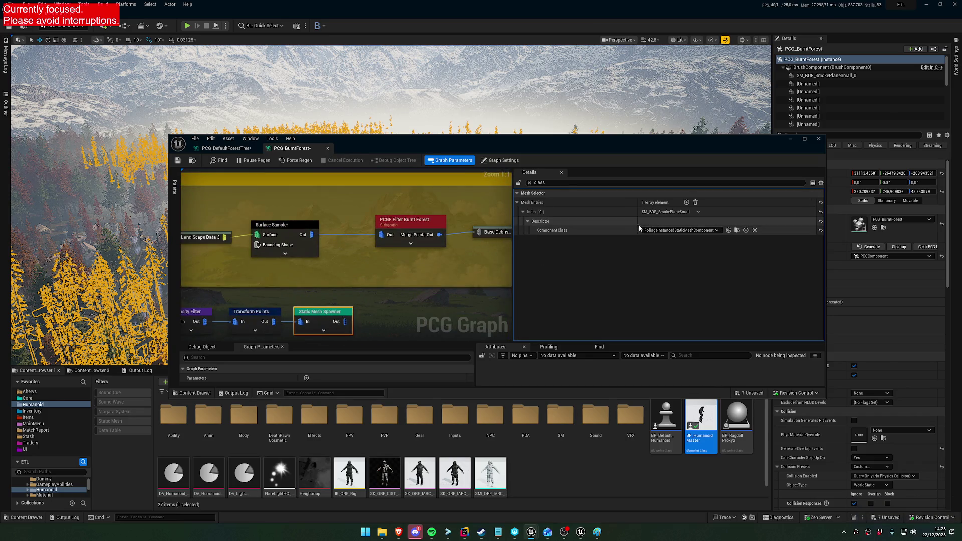
scroll(418, 281, down, 4)
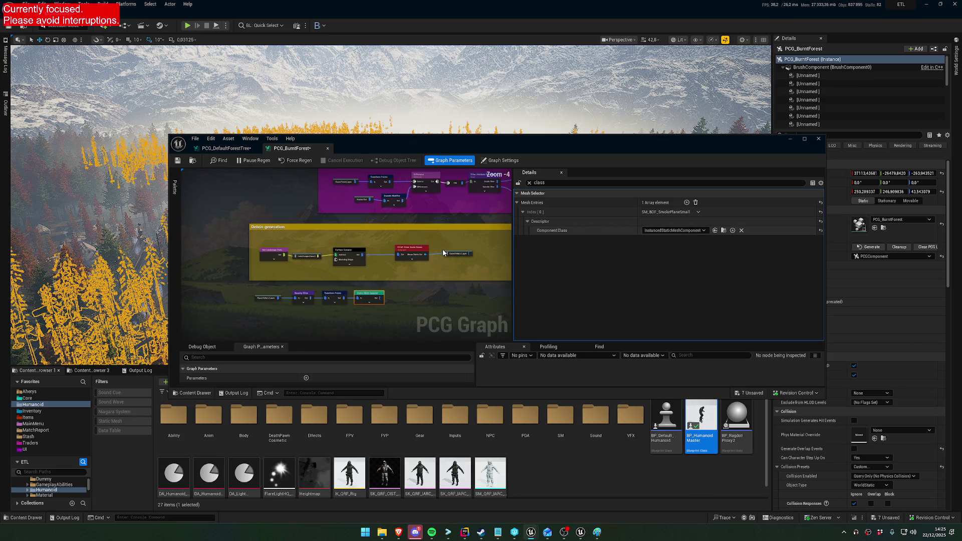
click(669, 231)
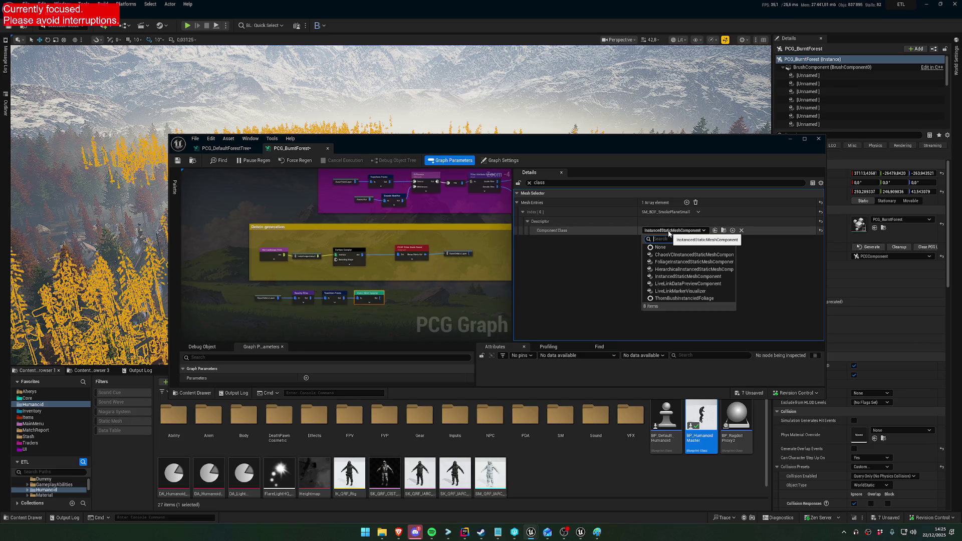
click(668, 233)
click(680, 231)
click(679, 232)
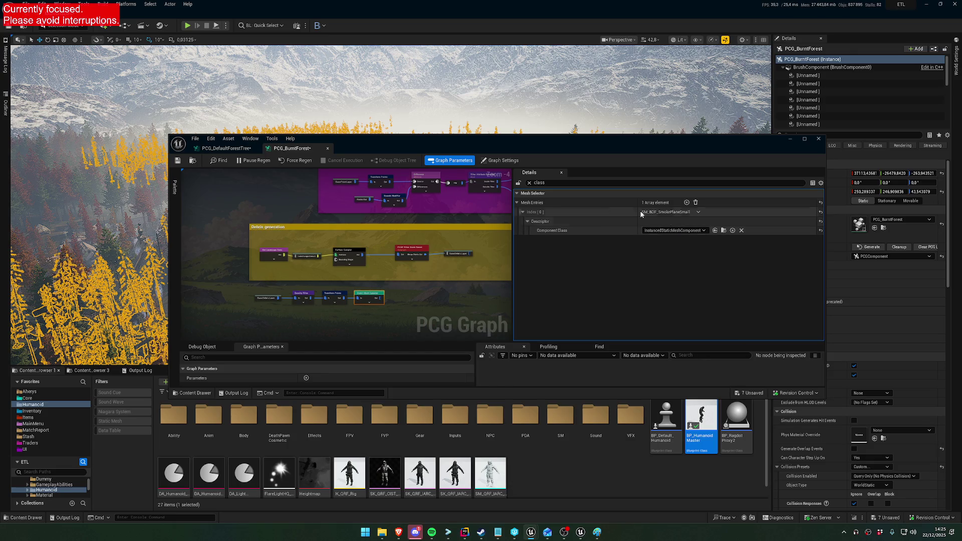
Step: Clear the Details filter and locate the SM_BDF_SmokePlaneSmall mesh asset, checking its actions menu
click(531, 182)
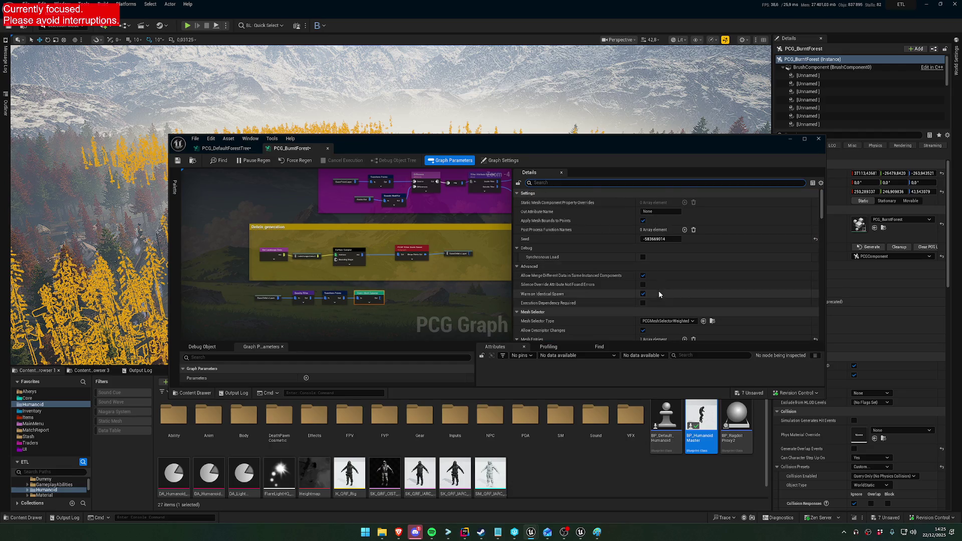
scroll(660, 291, down, 2)
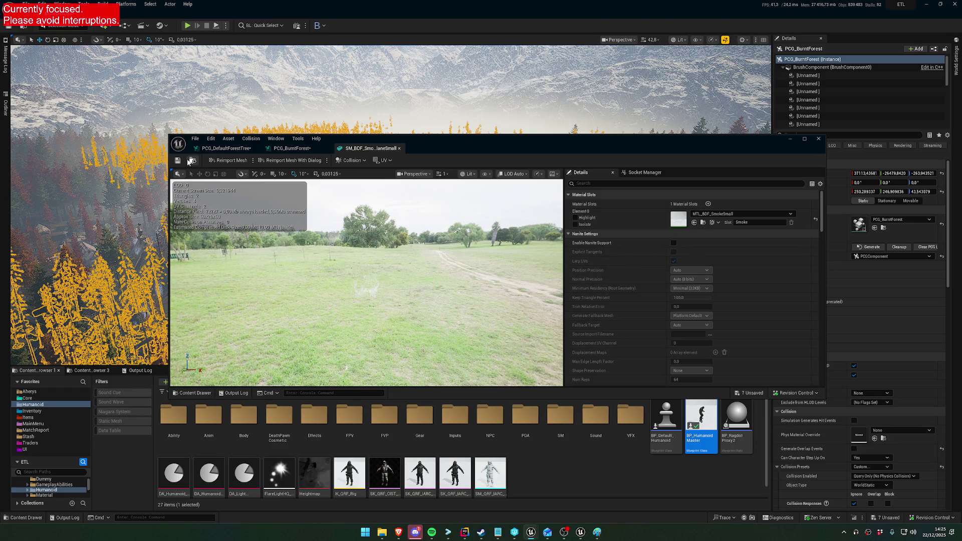
click(189, 162)
right_click(210, 414)
mouse_move(267, 151)
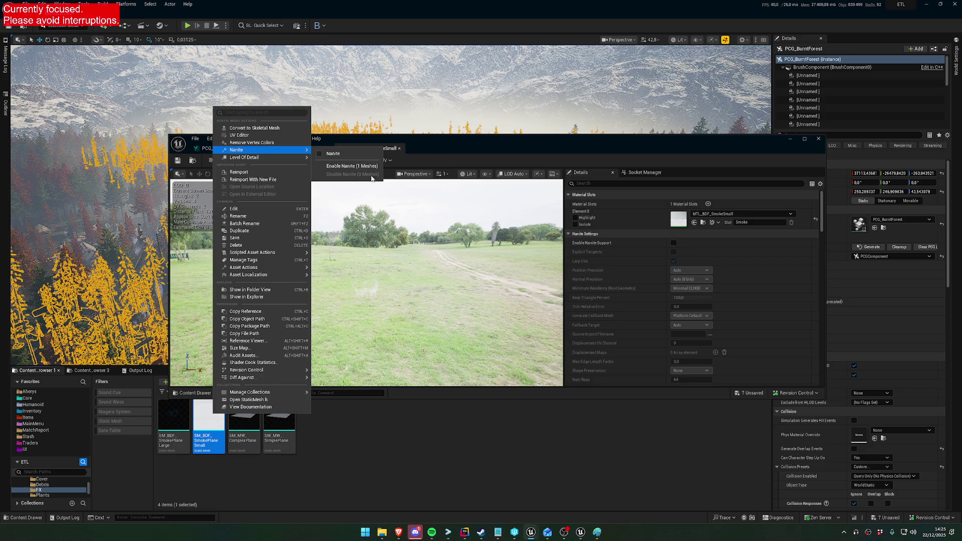
click(436, 148)
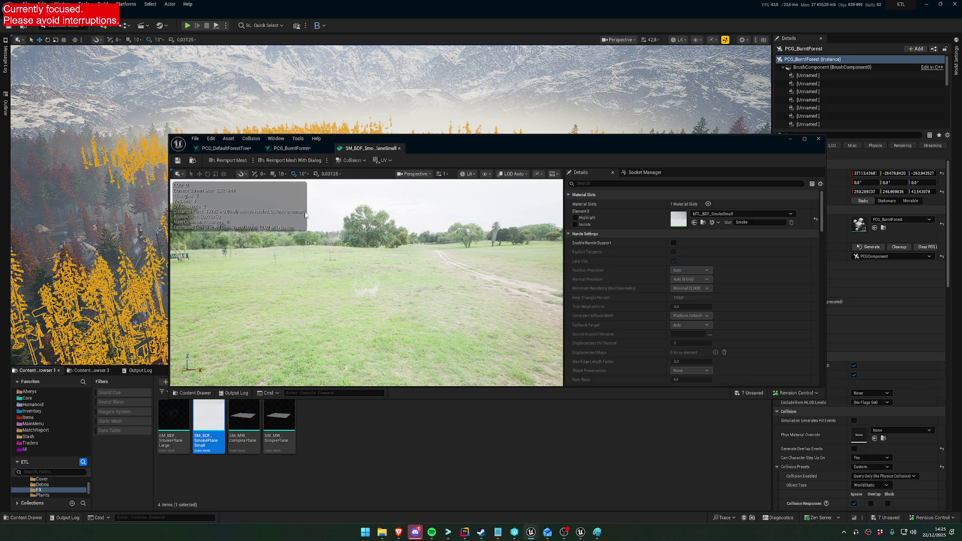
Step: Set the smoke-plane spawner's Component Class to HierarchicalInstancedStaticMeshComponent in PCG_BurntForest
click(291, 148)
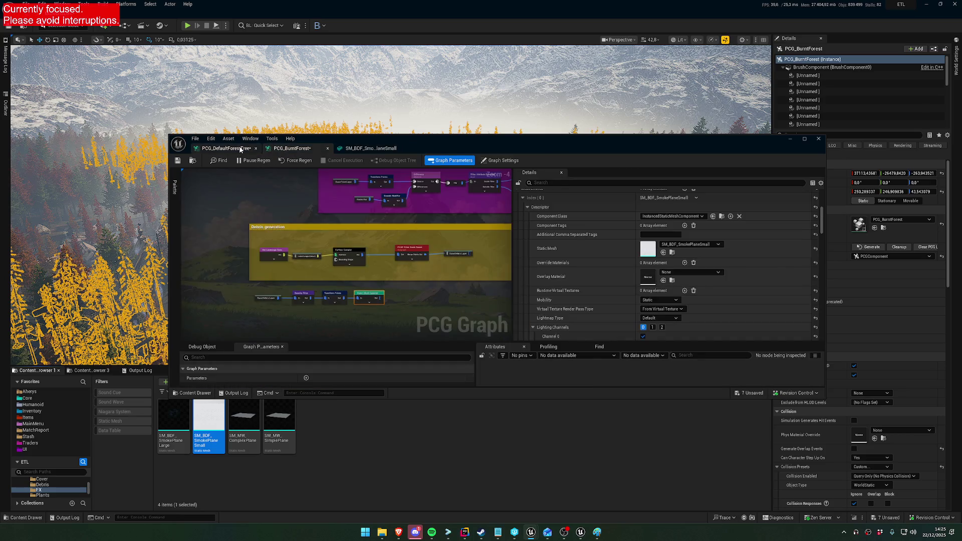
click(240, 149)
click(292, 148)
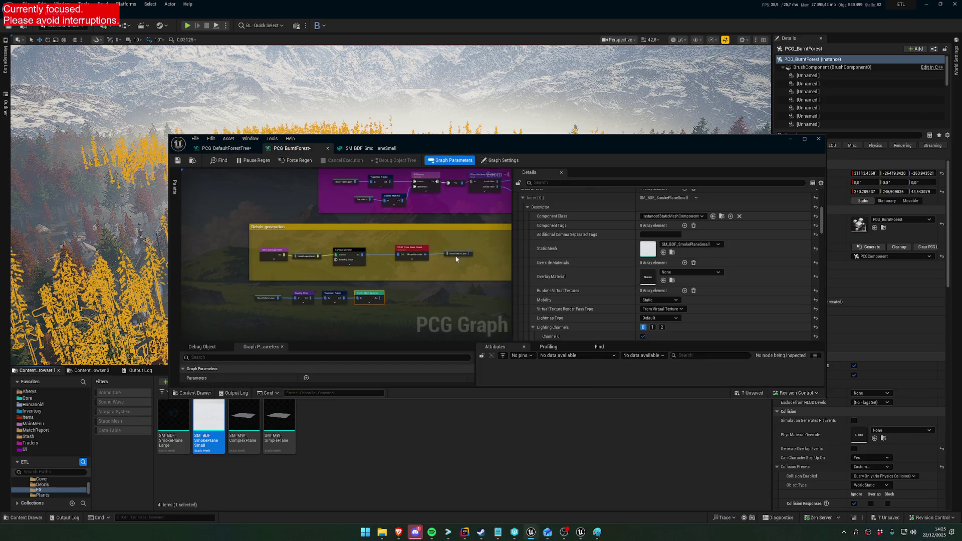
click(674, 215)
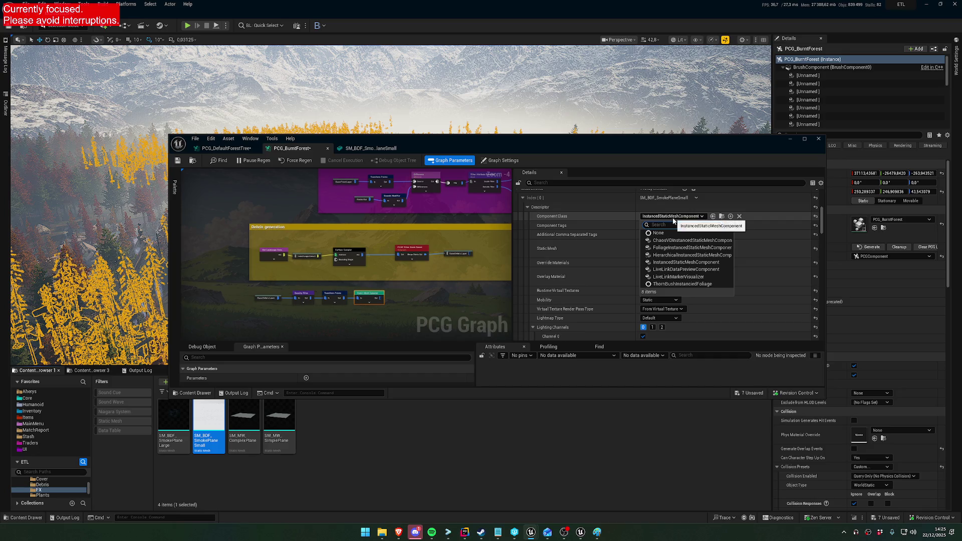
click(695, 256)
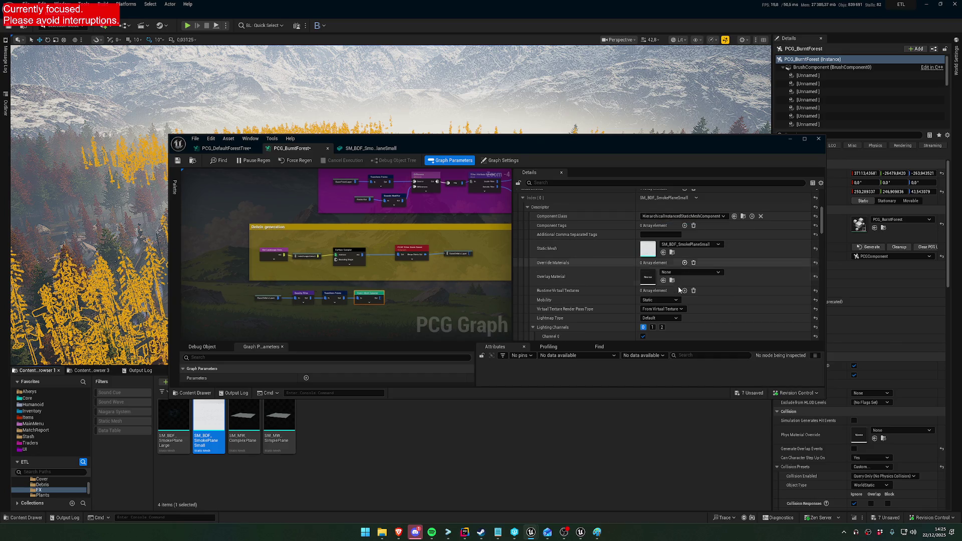
Step: Review the remaining spawner settings, collapse the collision presets and save the PCG_BurntForest graph
scroll(681, 323, down, 1)
scroll(680, 323, down, 5)
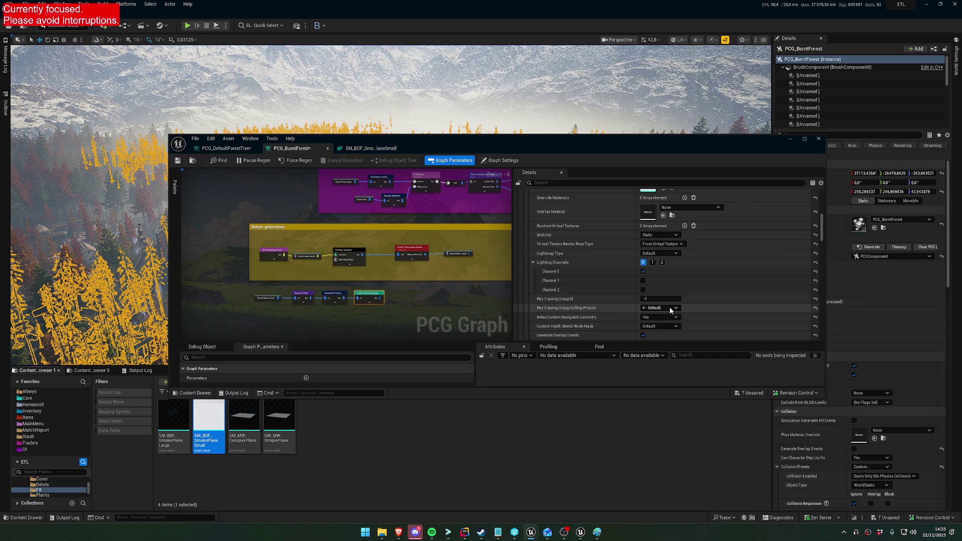
scroll(672, 290, down, 2)
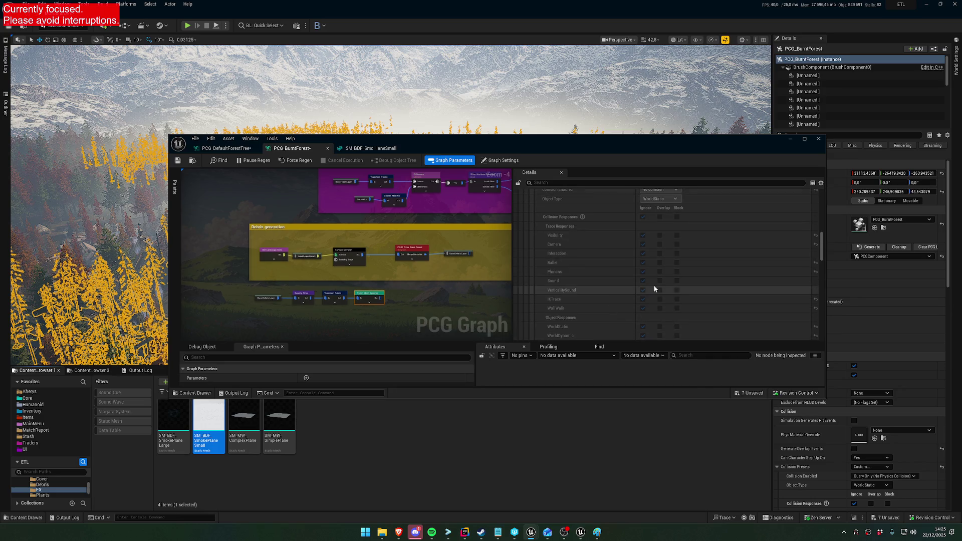
click(532, 246)
scroll(566, 265, down, 3)
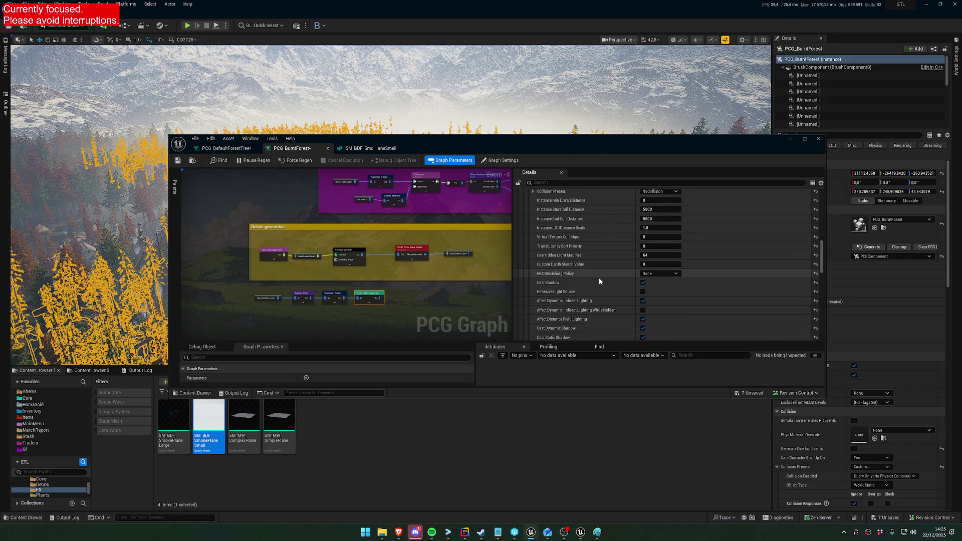
scroll(647, 290, down, 5)
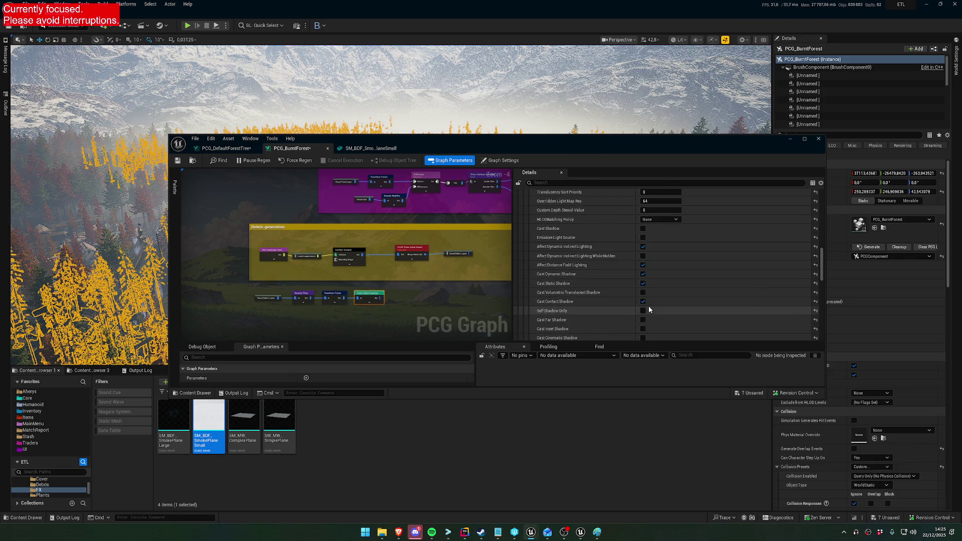
scroll(646, 303, down, 8)
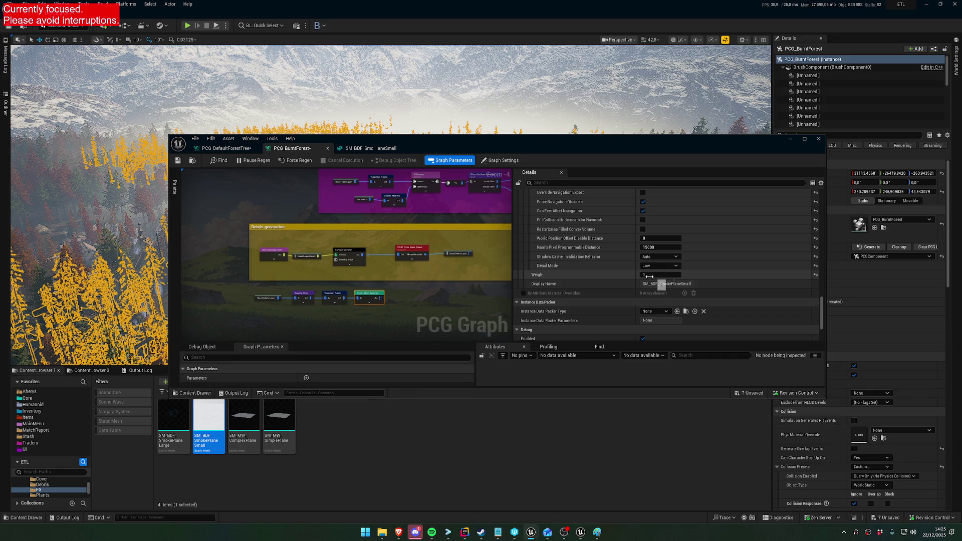
scroll(584, 330, down, 3)
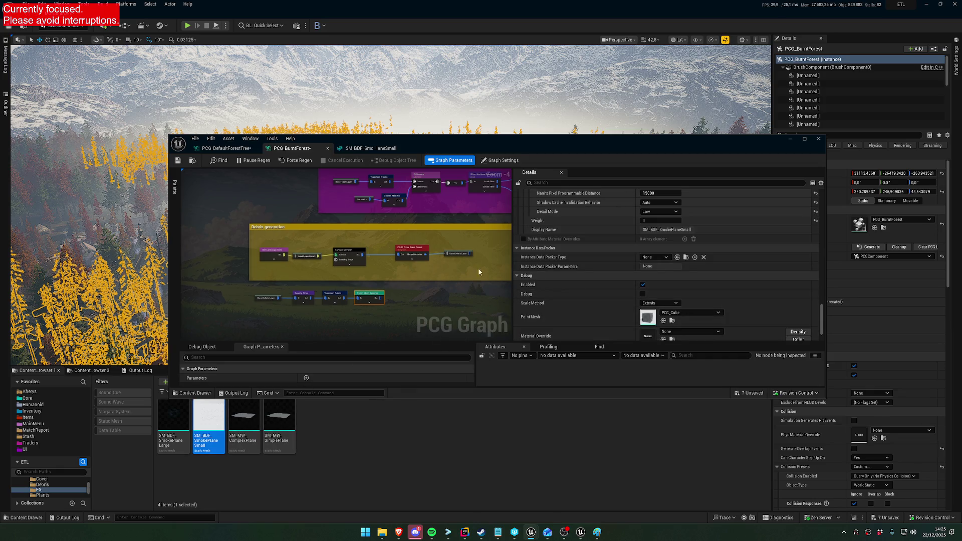
drag(441, 226, 361, 300)
scroll(361, 300, down, 5)
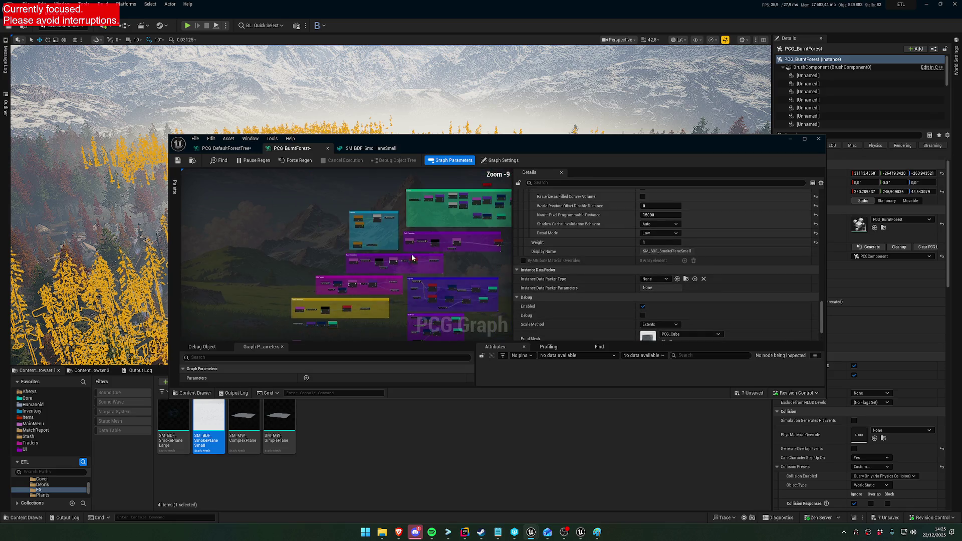
scroll(401, 232, up, 4)
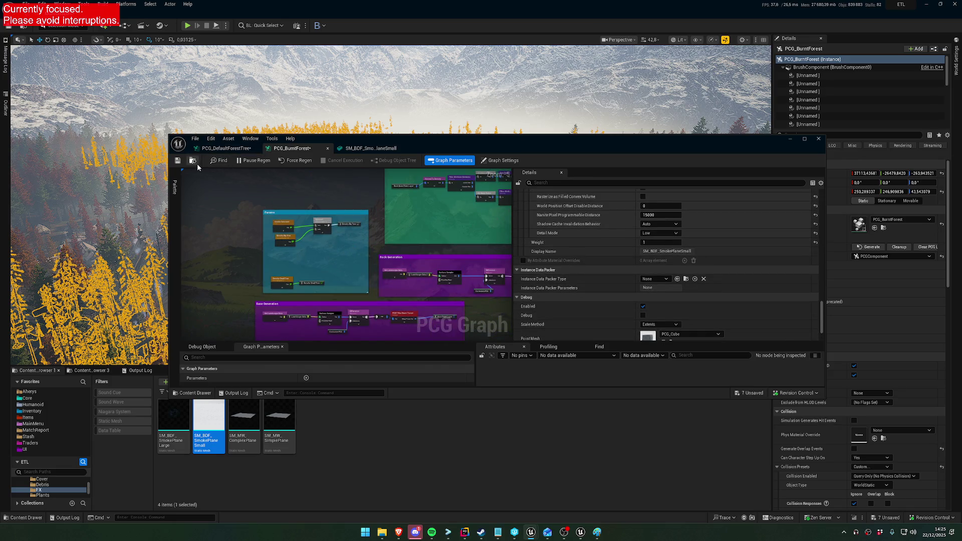
click(177, 162)
Step: Close the PCG graph editor and save all unsaved assets, including the map
click(819, 138)
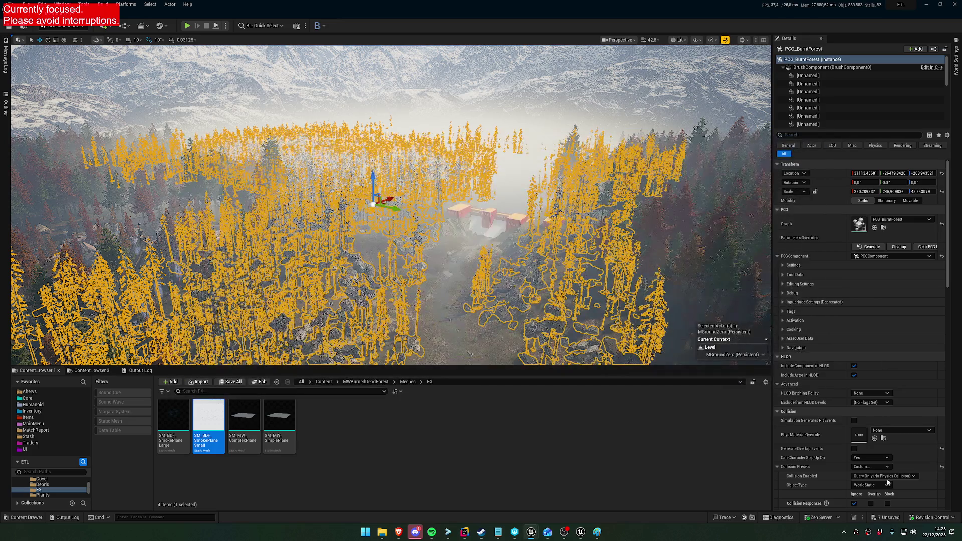
click(877, 517)
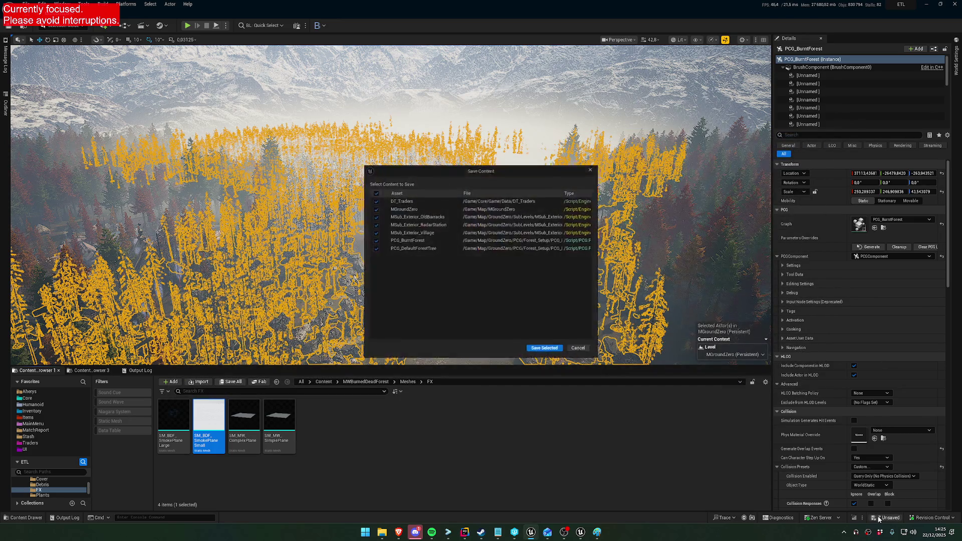
click(546, 351)
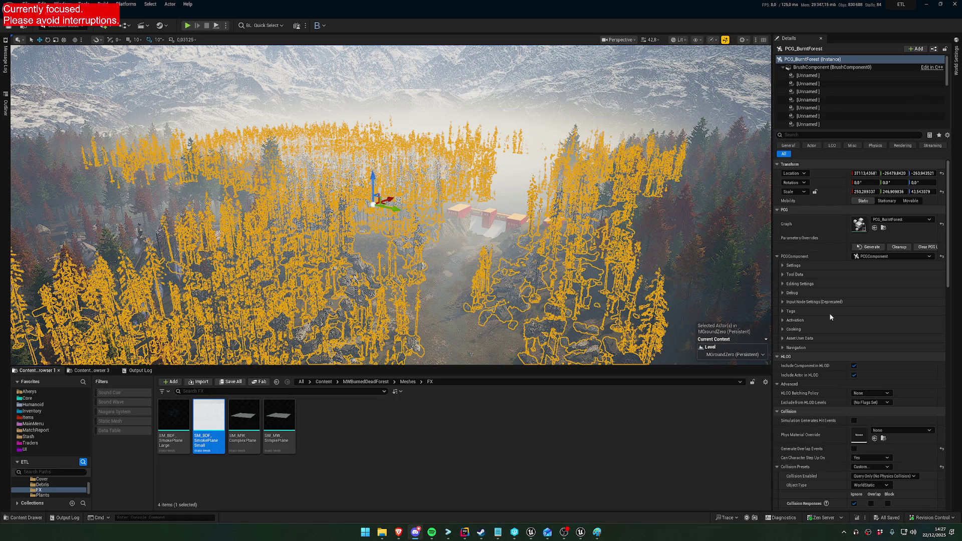
Step: Fly over the burnt forest, select PCG_RocksZonePlacement6, and browse to its graph asset
drag(401, 225, 385, 166)
drag(674, 171, 675, 191)
mouse_move(602, 171)
mouse_down()
mouse_move(159, 213)
mouse_move(165, 250)
mouse_move(166, 195)
mouse_move(203, 209)
mouse_move(211, 195)
mouse_move(219, 210)
mouse_up()
scroll(161, 215, up, 2)
scroll(166, 195, down, 2)
scroll(211, 199, up, 2)
scroll(211, 200, down, 2)
click(537, 227)
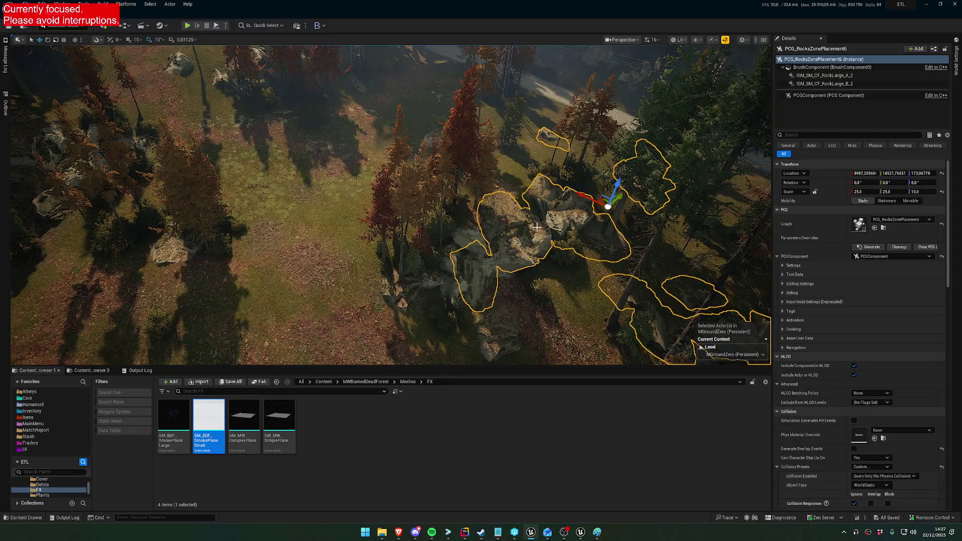
click(883, 228)
Step: Open PCG_RocksZonePlacement and check both Static Mesh Spawners' Component Class via a 'class' search
double_click(859, 225)
scroll(456, 257, up, 8)
click(454, 235)
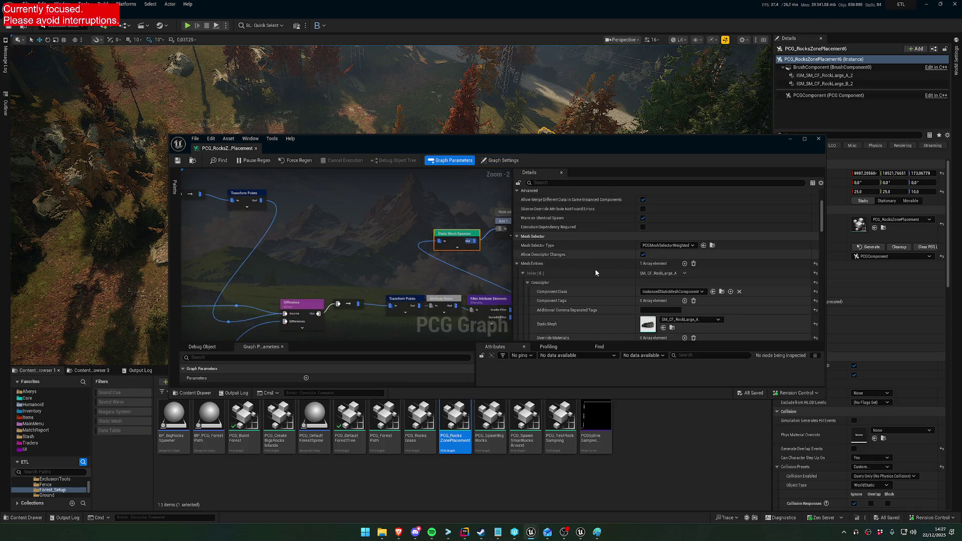
scroll(594, 286, down, 5)
text(co)
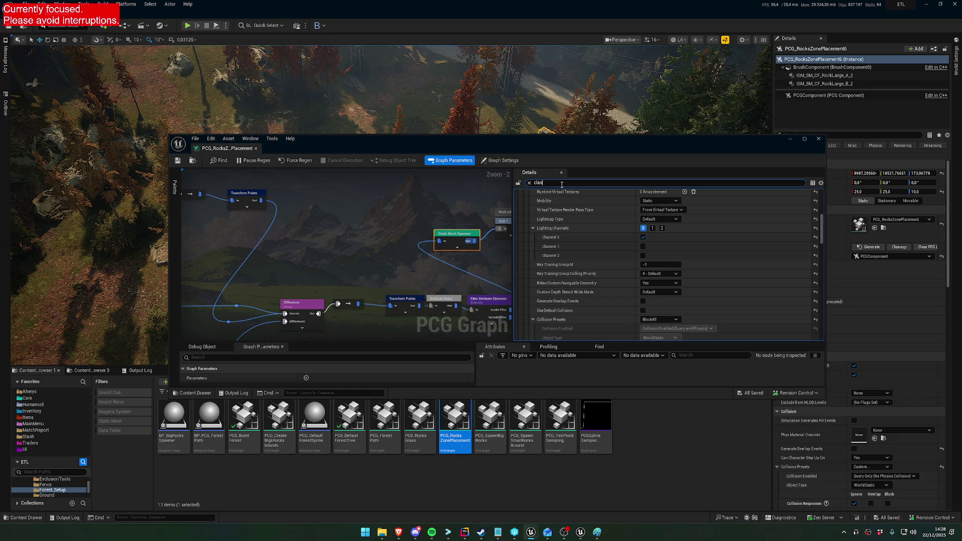
text(lass)
click(432, 258)
scroll(384, 246, down, 6)
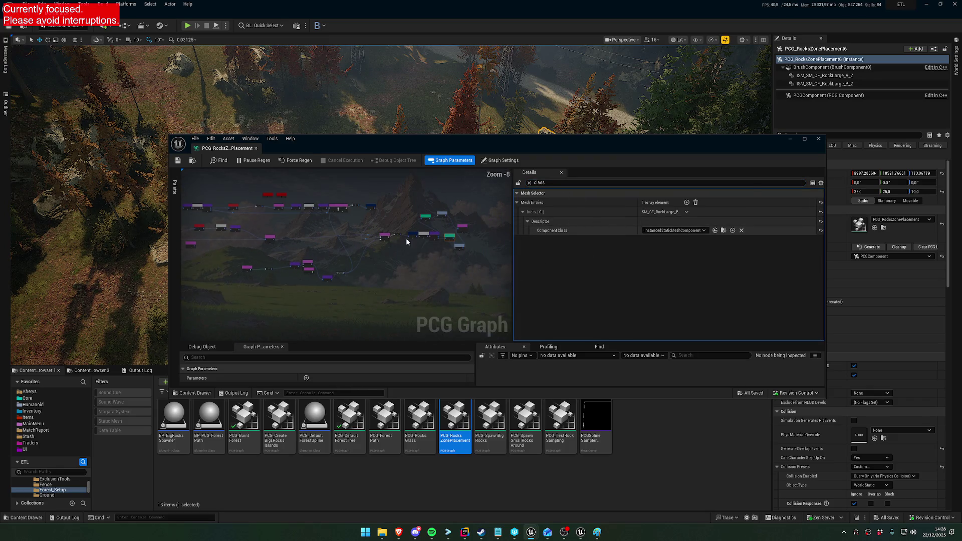
Step: Return to the level and bring the view down near the forest grass
right_click(90, 201)
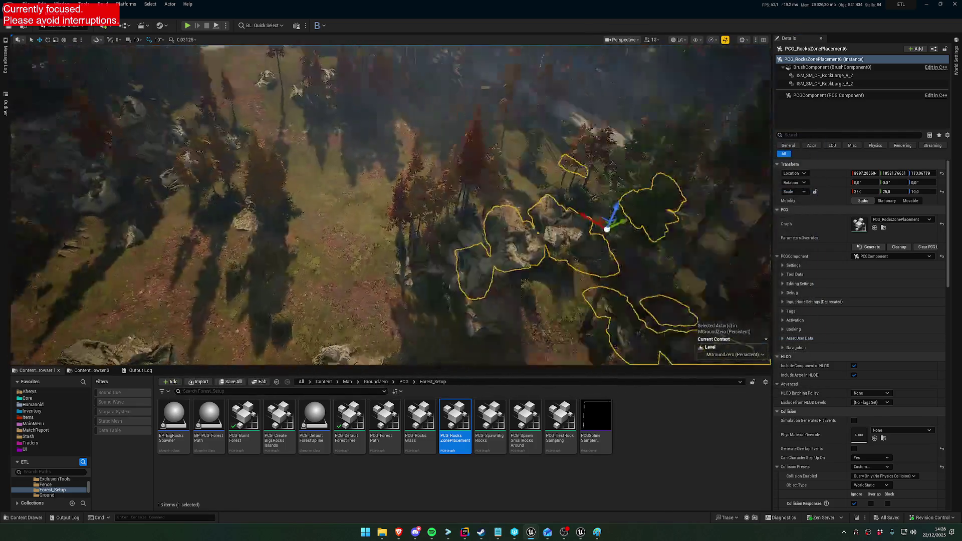
mouse_move(391, 225)
mouse_down()
mouse_move(381, 150)
mouse_move(371, 191)
mouse_move(370, 170)
mouse_move(655, 144)
mouse_up()
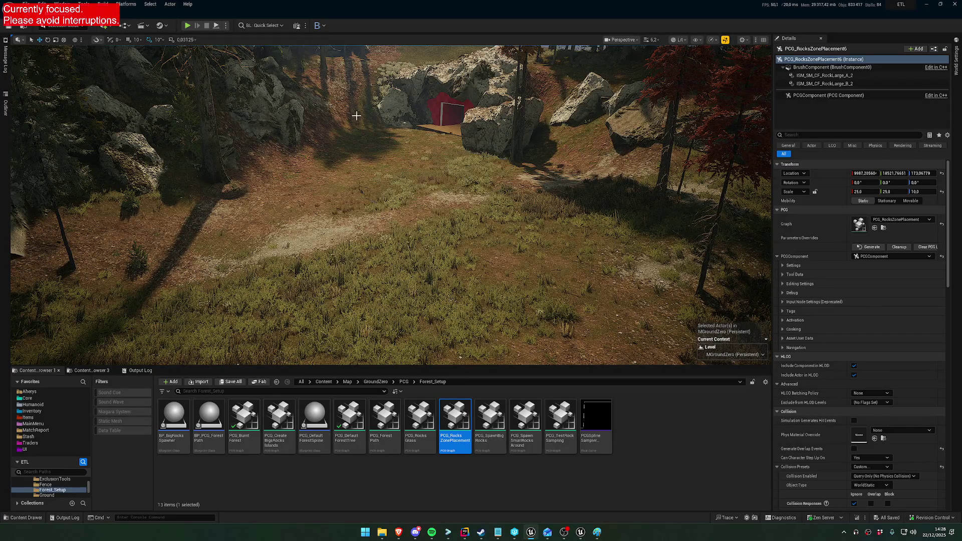
mouse_move(583, 300)
mouse_down()
mouse_move(591, 230)
mouse_move(545, 244)
mouse_move(410, 248)
mouse_move(481, 253)
mouse_move(566, 239)
mouse_up()
Step: Create a new PCG Graph asset in the Forest_Setup folder
click(643, 431)
right_click(647, 436)
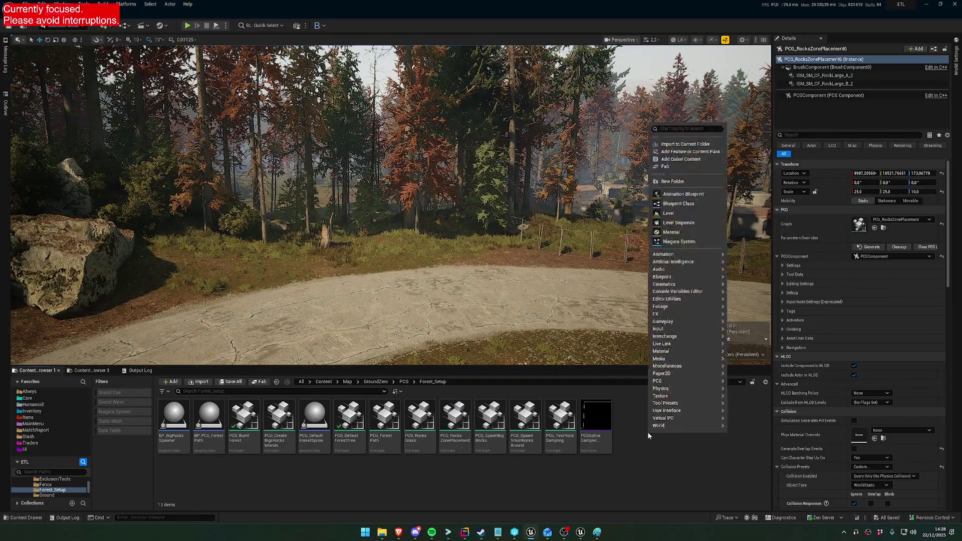
mouse_move(686, 398)
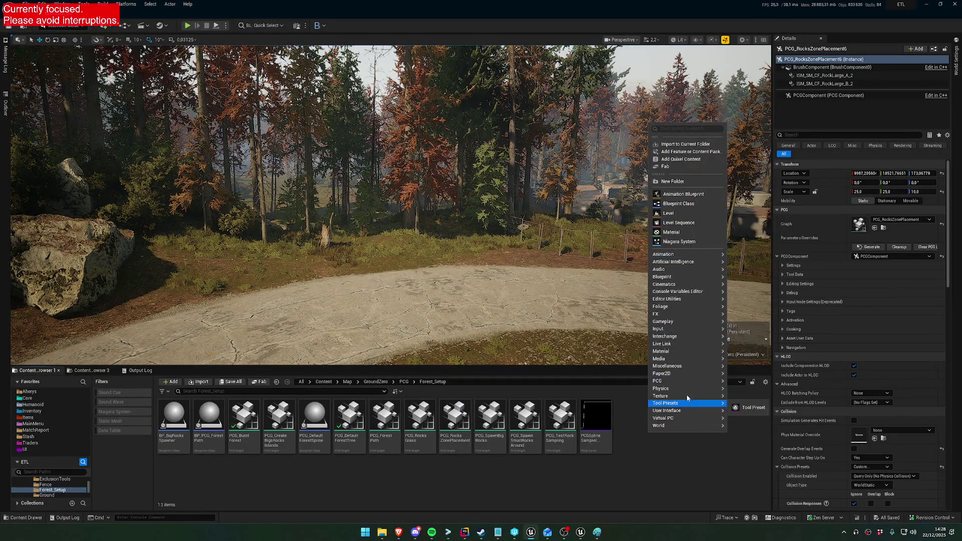
mouse_move(701, 381)
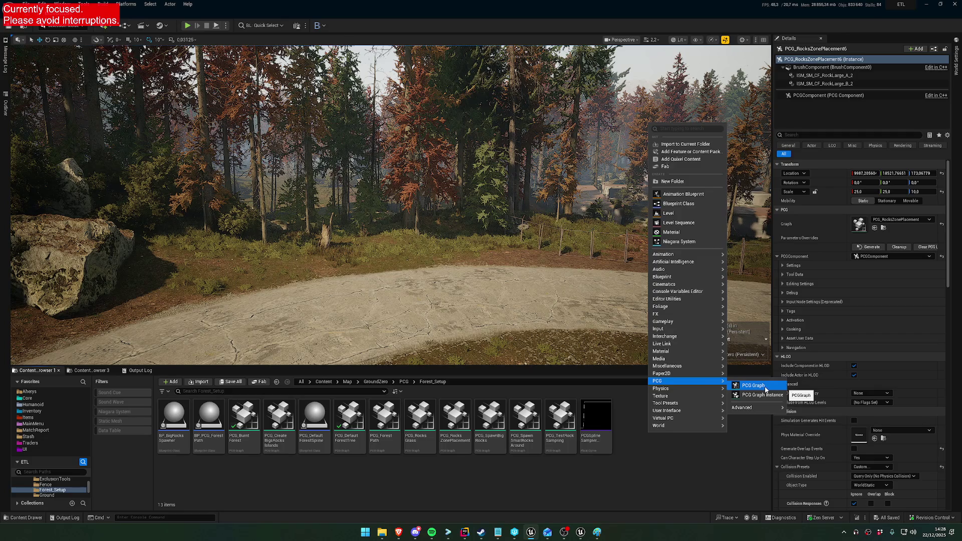
click(764, 389)
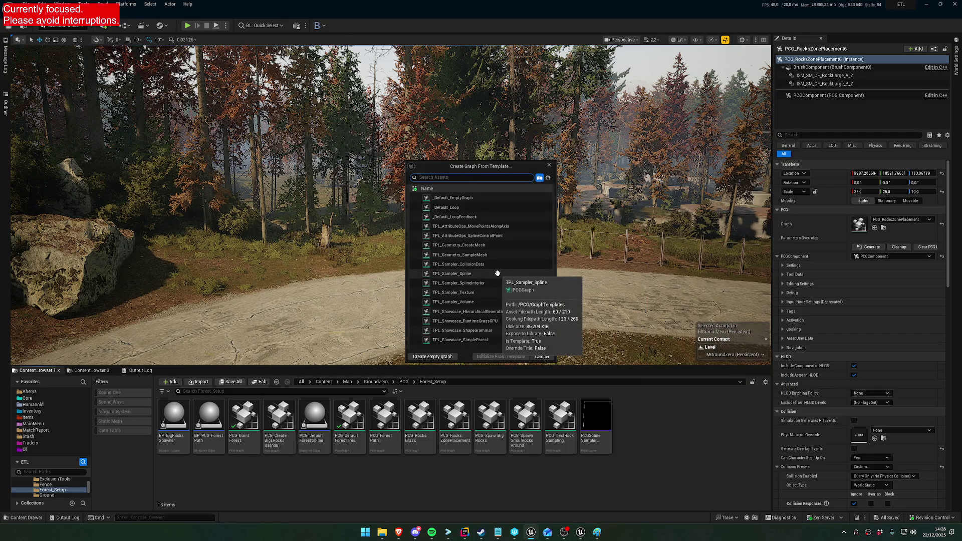
Step: Initialize it from TPL_Showcase_RuntimeGrassGPU, name it PCG_GZ_Grass, and place it beside the path
click(501, 321)
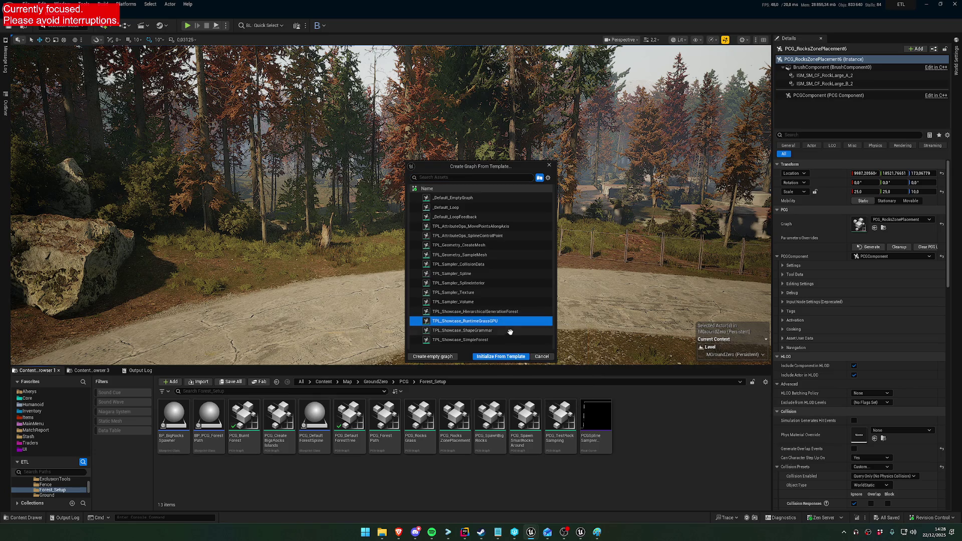
click(501, 356)
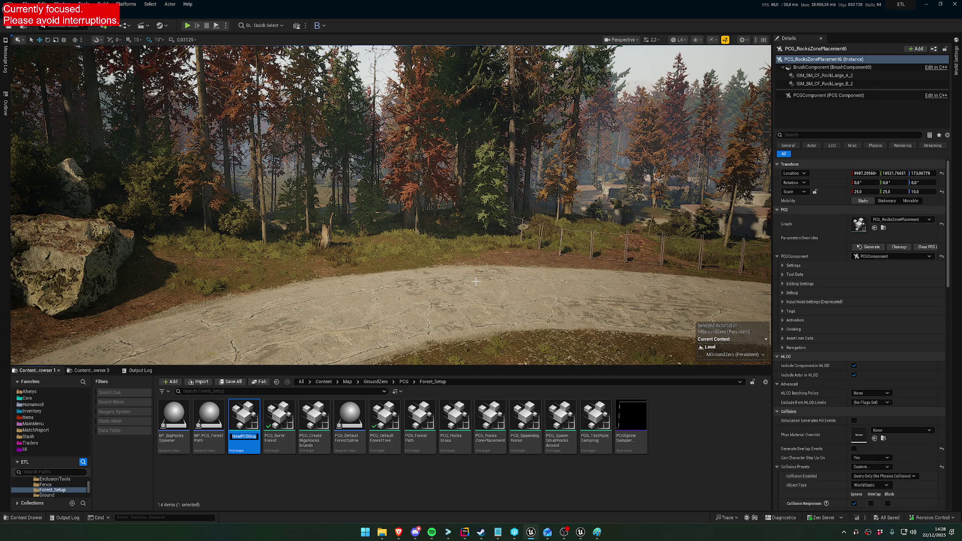
text(PC)
text(G)
text(ss)
key(Return)
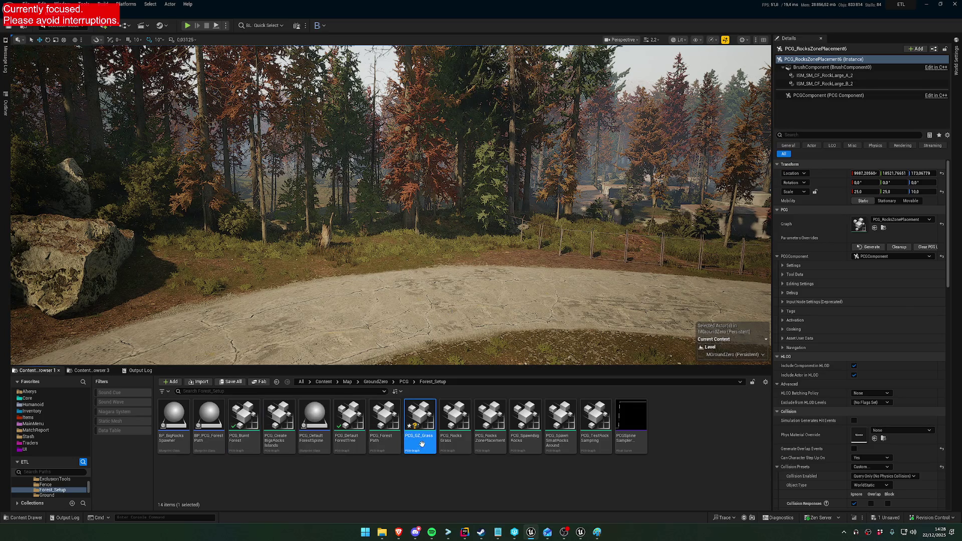
key(f)
drag(425, 437, 338, 228)
Step: Frame the PCG_GZ_Grass actor and fly along the forest path down to the ground
key(f)
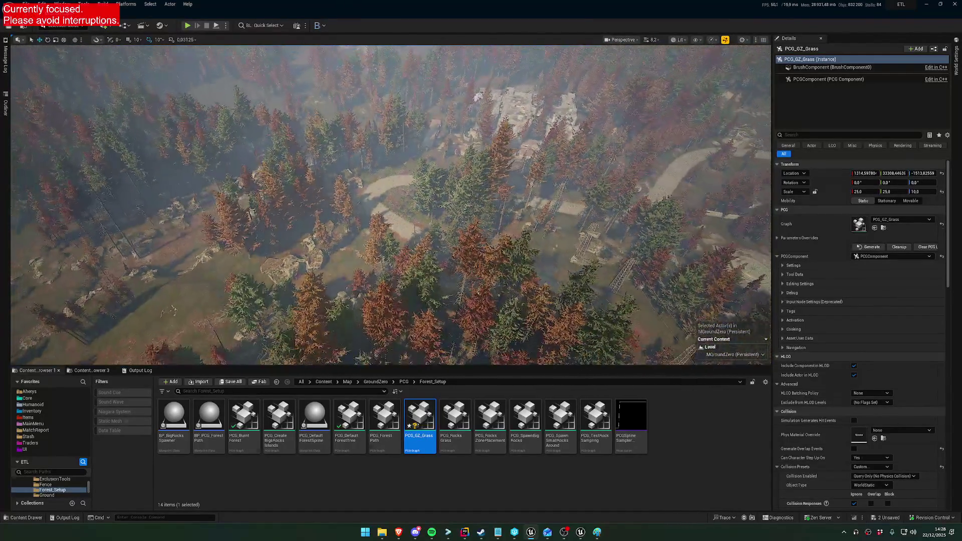
scroll(391, 200, up, 10)
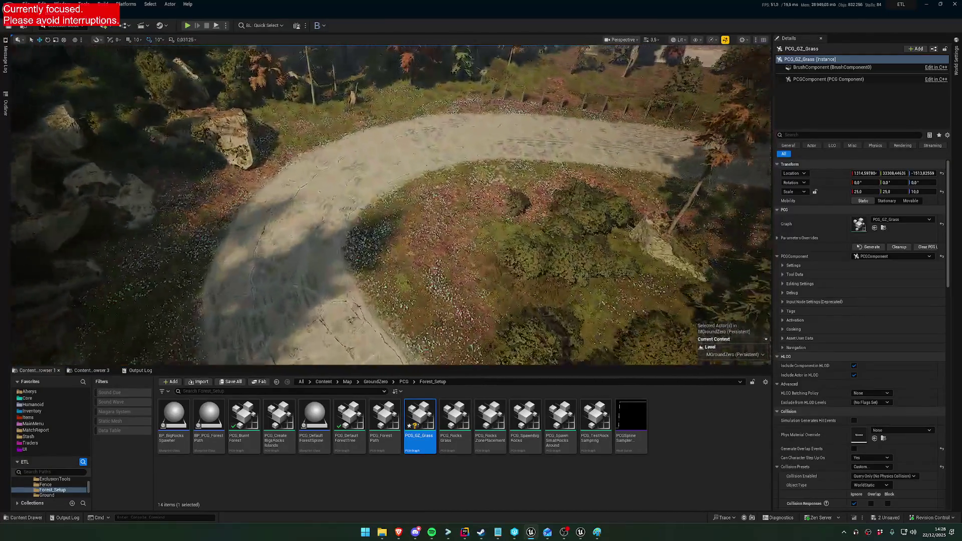
key(w)
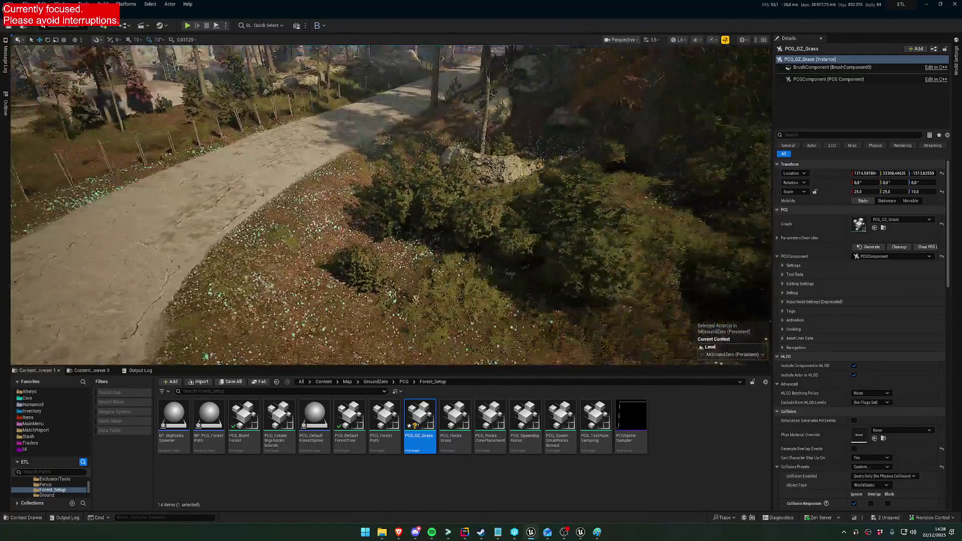
key(w)
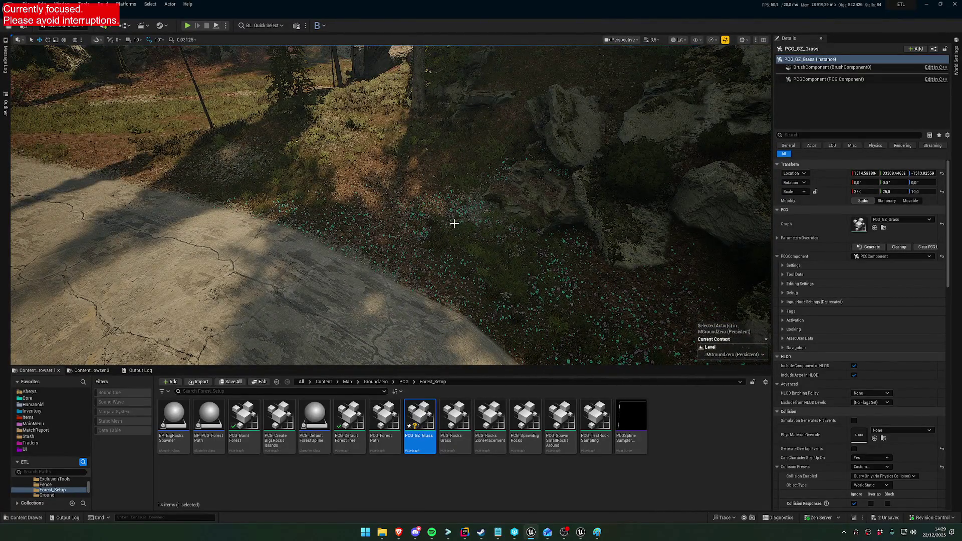
key(w)
scroll(455, 223, down, 2)
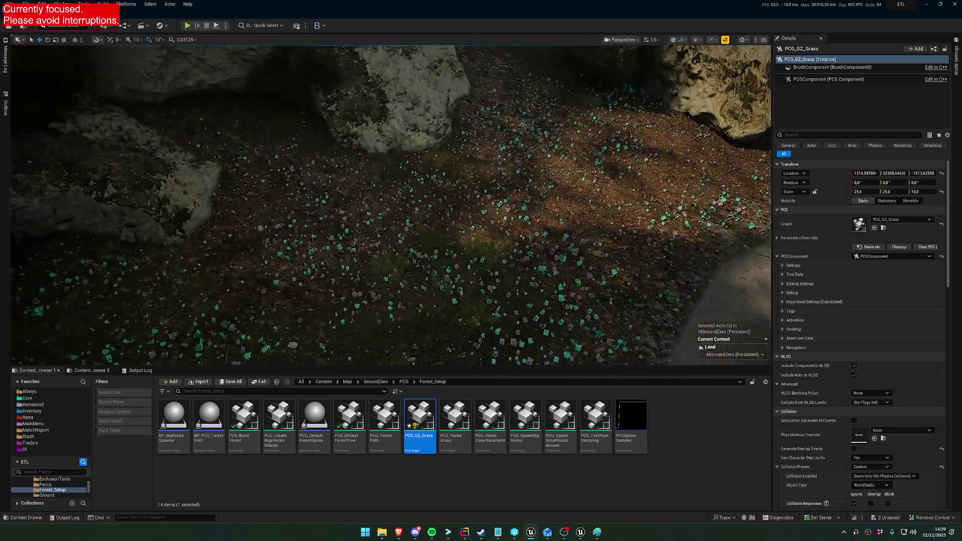
scroll(391, 205, down, 1)
key(s)
key(w)
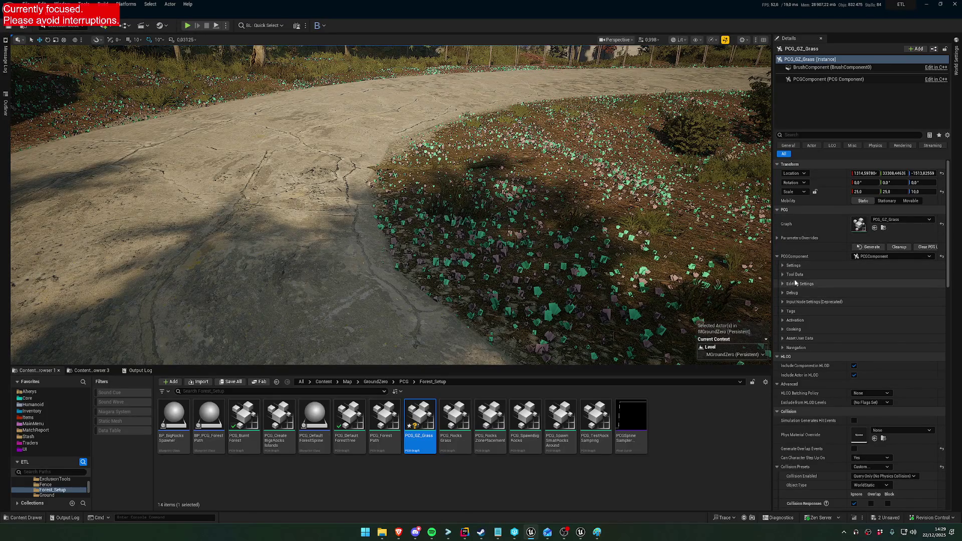
Step: Set the PCG component's Generation Trigger to Generate at Runtime
click(784, 266)
click(872, 292)
click(876, 317)
scroll(391, 206, down, 10)
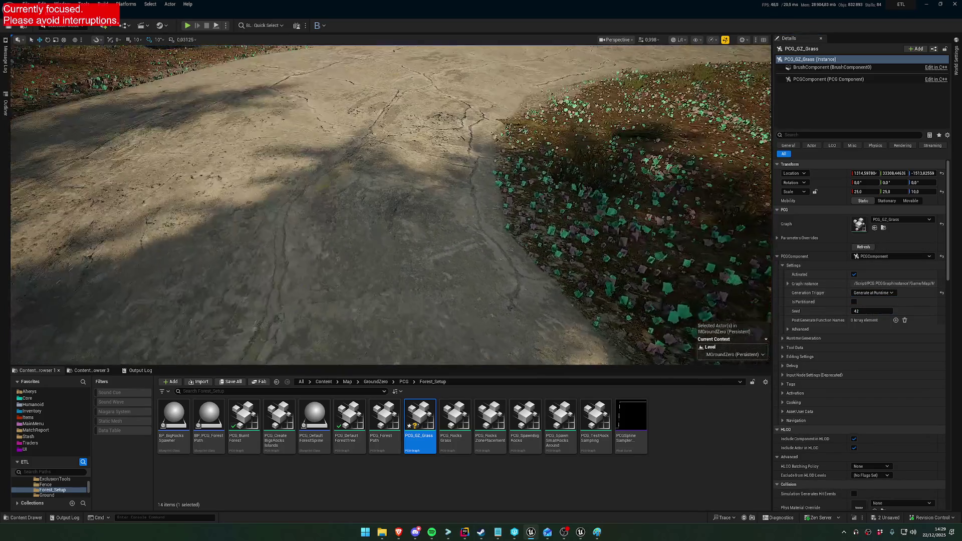
scroll(390, 206, up, 10)
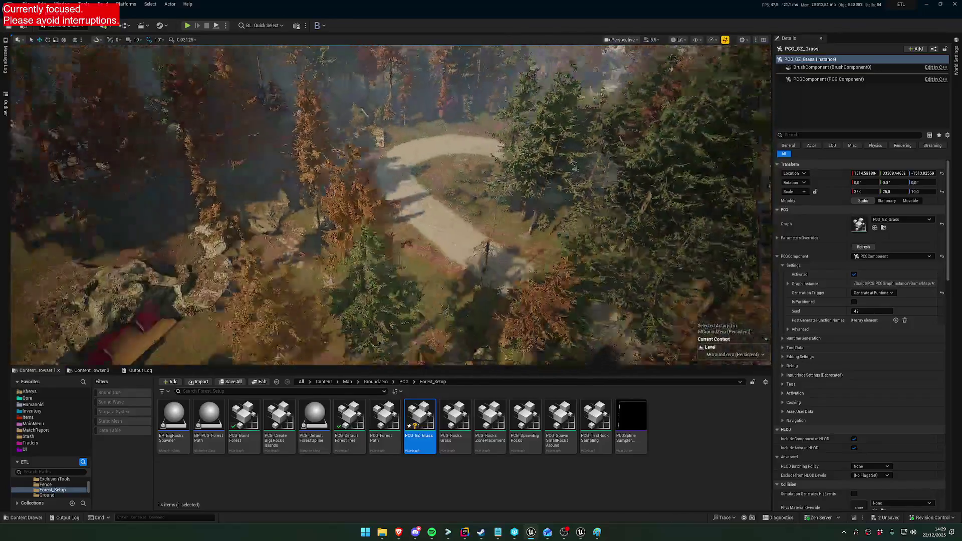
scroll(228, 46, up, 10)
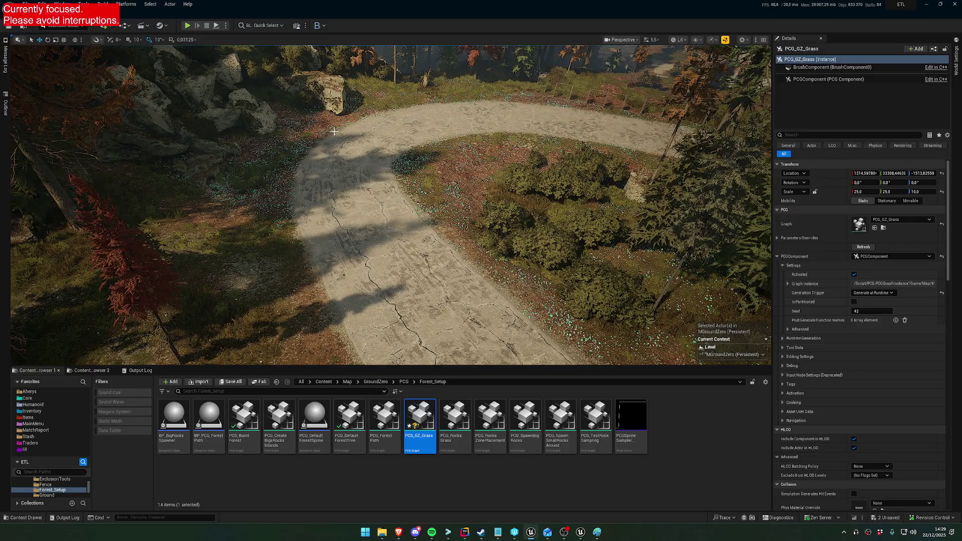
scroll(338, 179, up, 10)
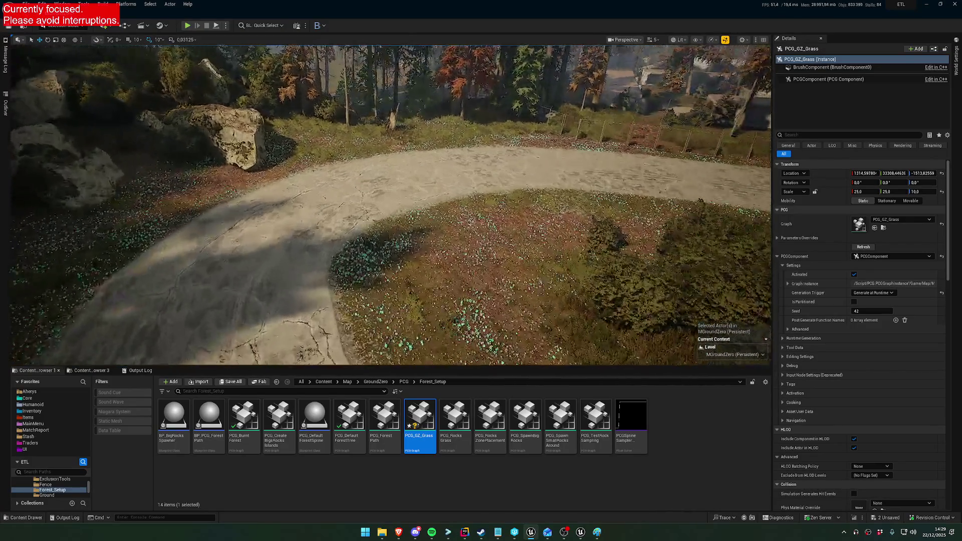
scroll(350, 184, down, 10)
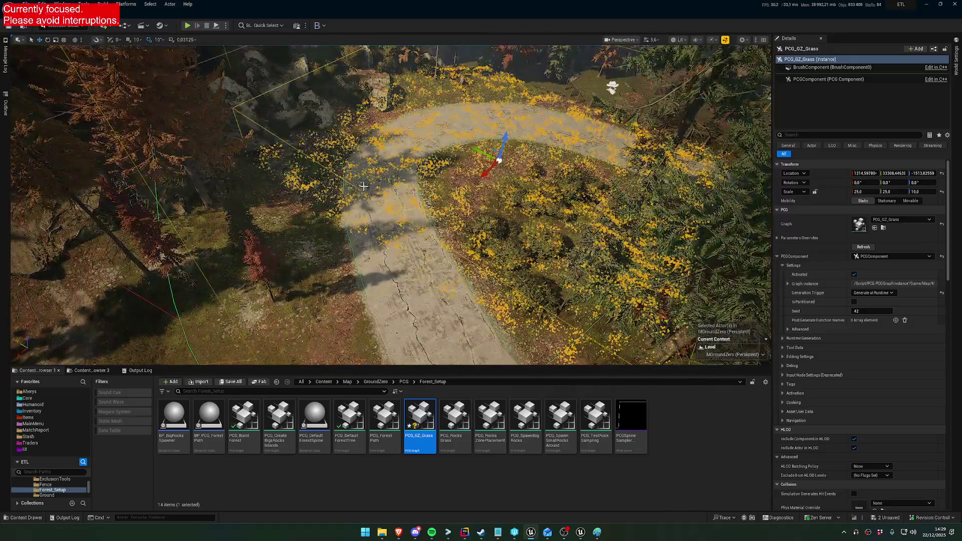
scroll(436, 66, down, 5)
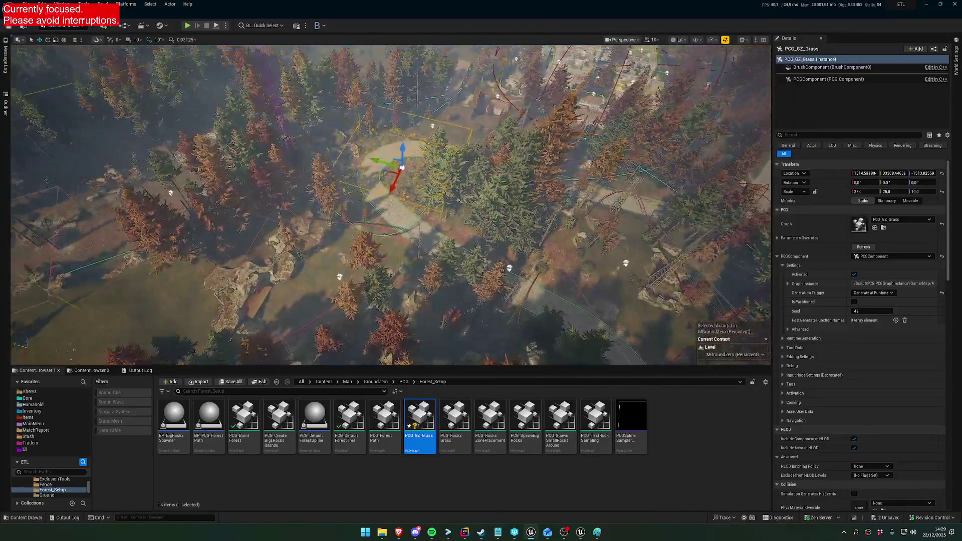
scroll(437, 67, up, 8)
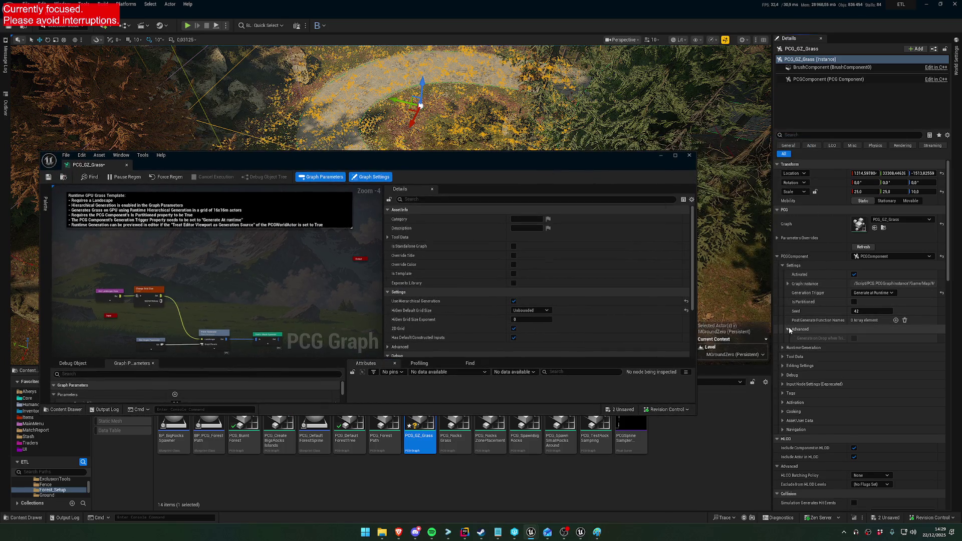
Step: Expand the runtime generation settings and the scheduling policy parameters
click(783, 338)
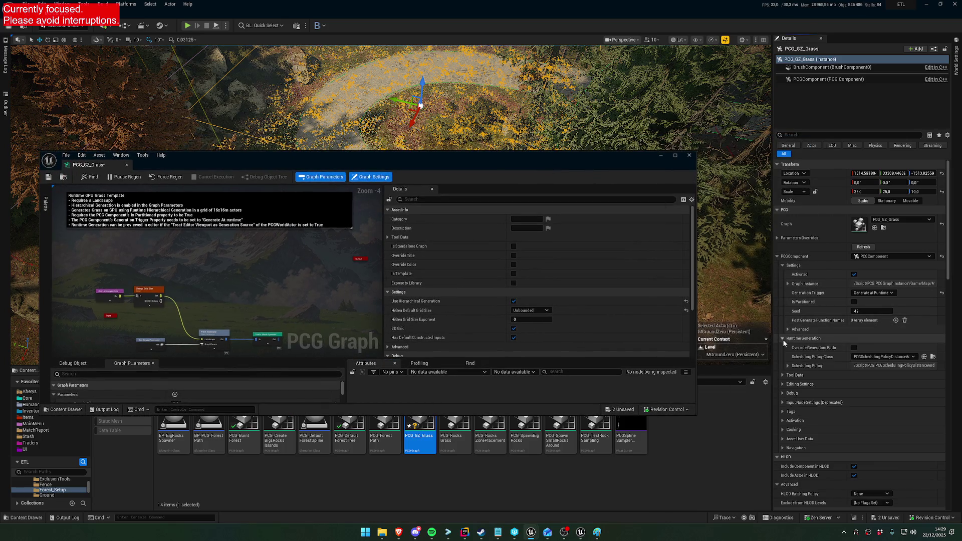
click(786, 366)
click(794, 375)
click(799, 384)
scroll(821, 423, down, 3)
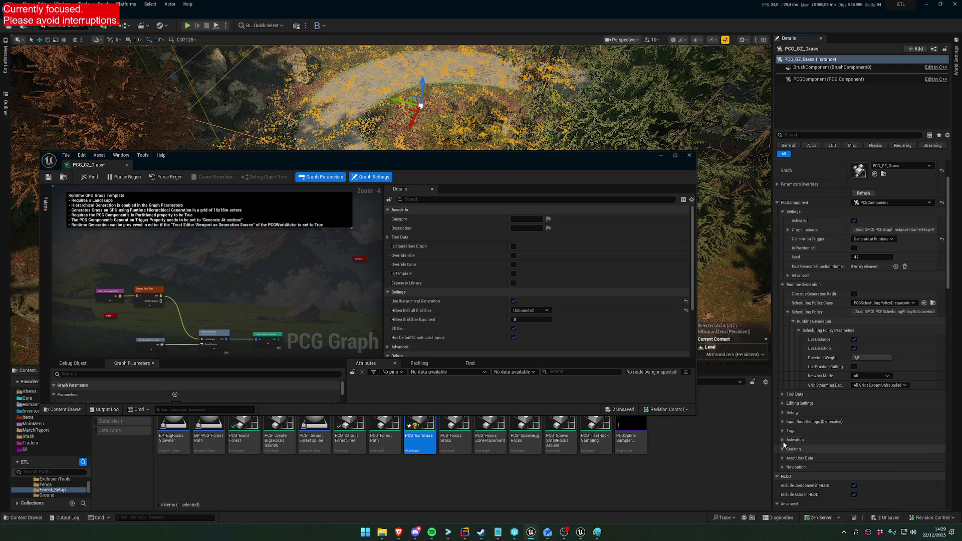
scroll(806, 294, up, 3)
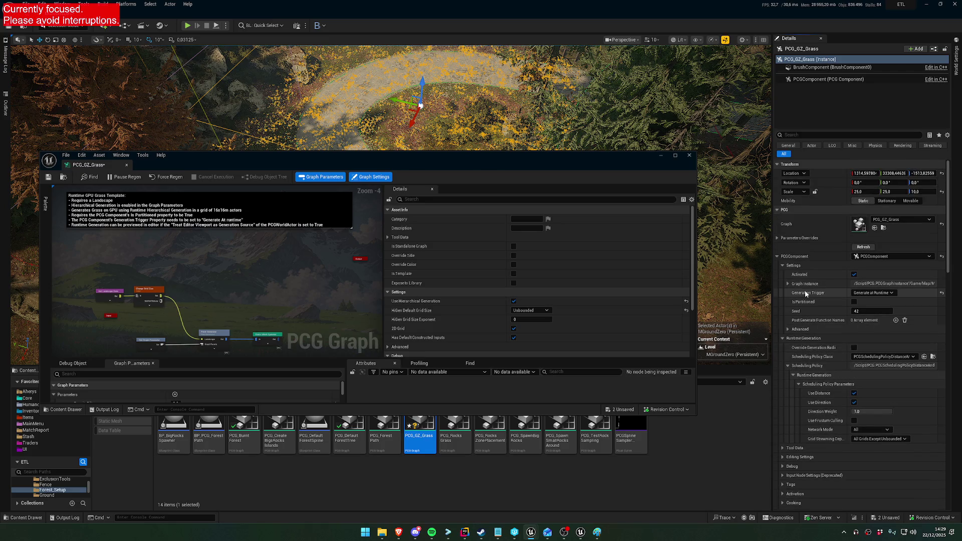
Step: Expand the graph instance's grass parameter overrides and the Advanced post-generation options
click(788, 284)
click(792, 293)
click(799, 320)
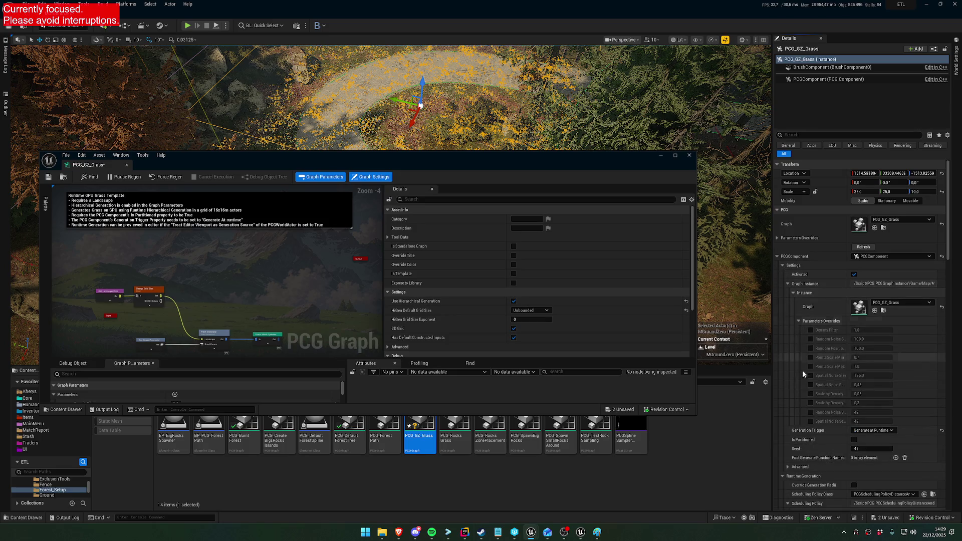
scroll(804, 368, down, 3)
click(788, 423)
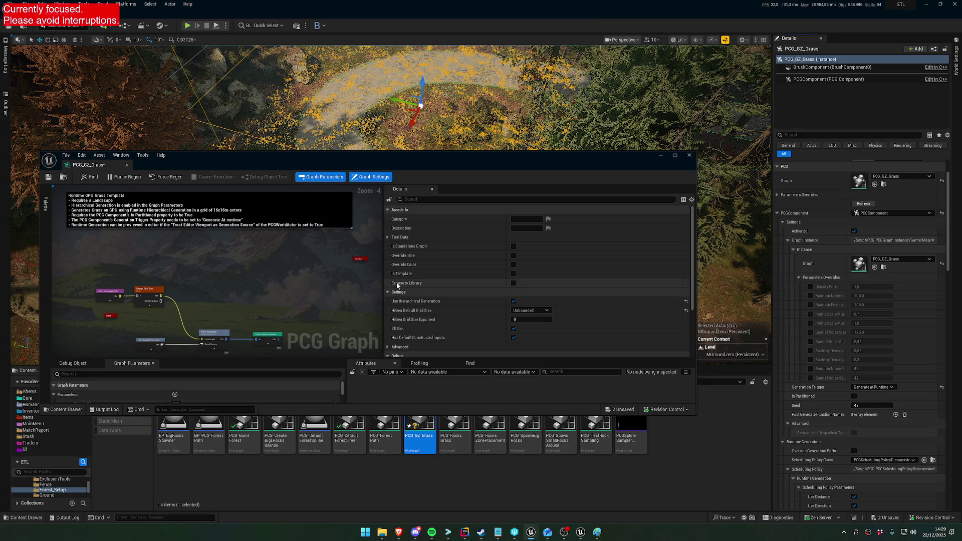
scroll(470, 293, down, 2)
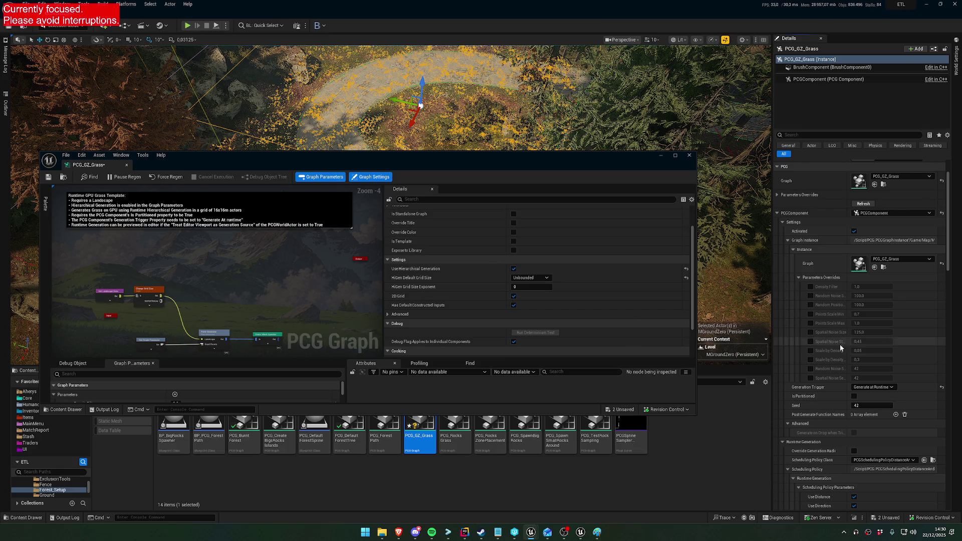
scroll(828, 346, up, 2)
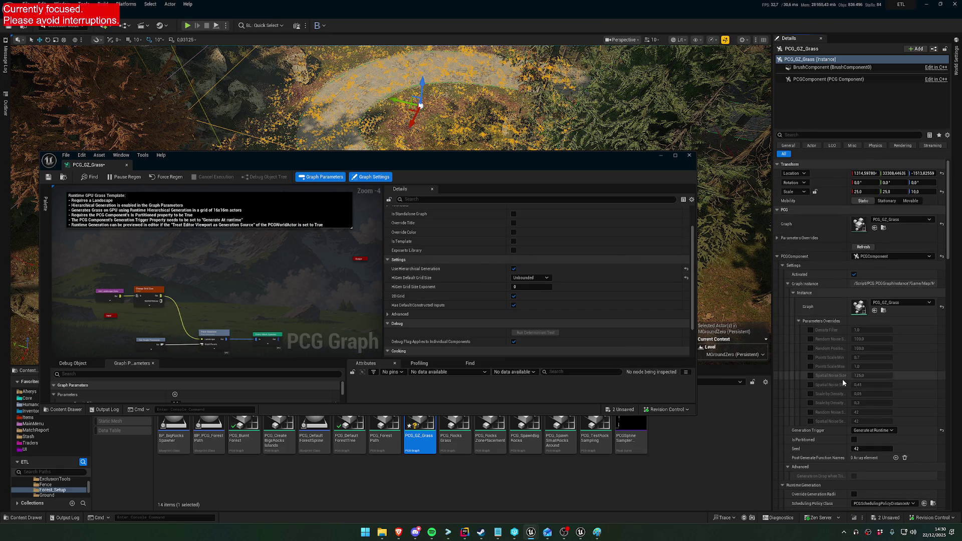
scroll(843, 379, down, 2)
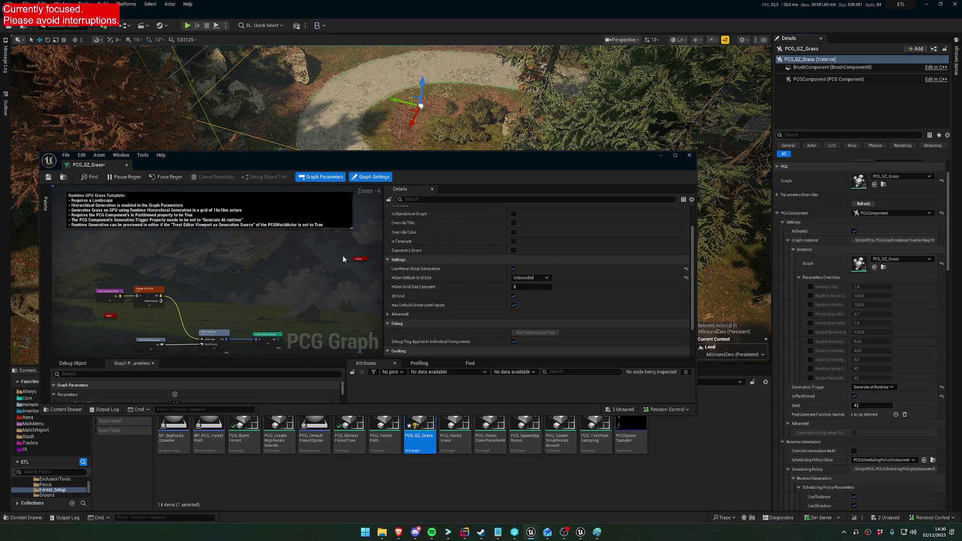
Step: Minimize the graph editor, select PCGWorldActor0 via an Outliner search for 'PCG World', and widen Details
click(660, 157)
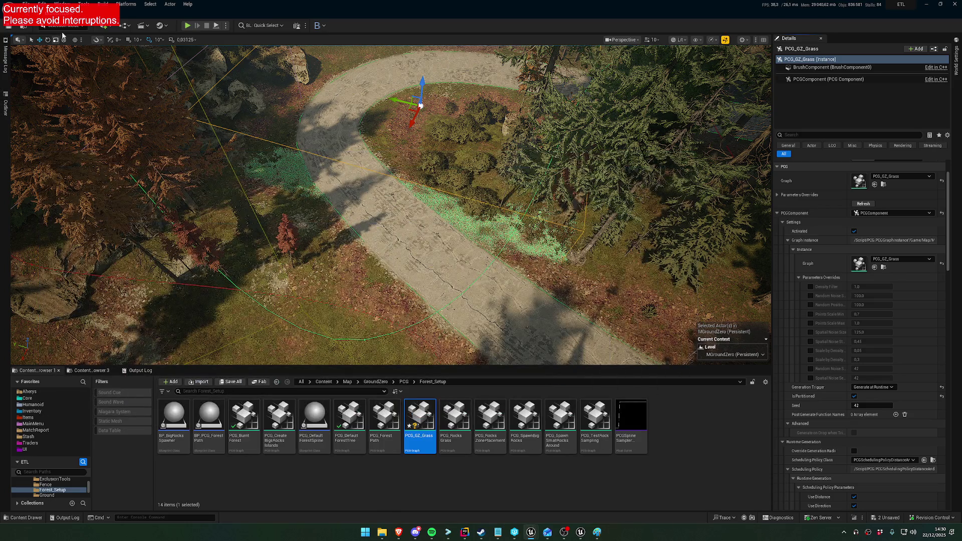
click(6, 102)
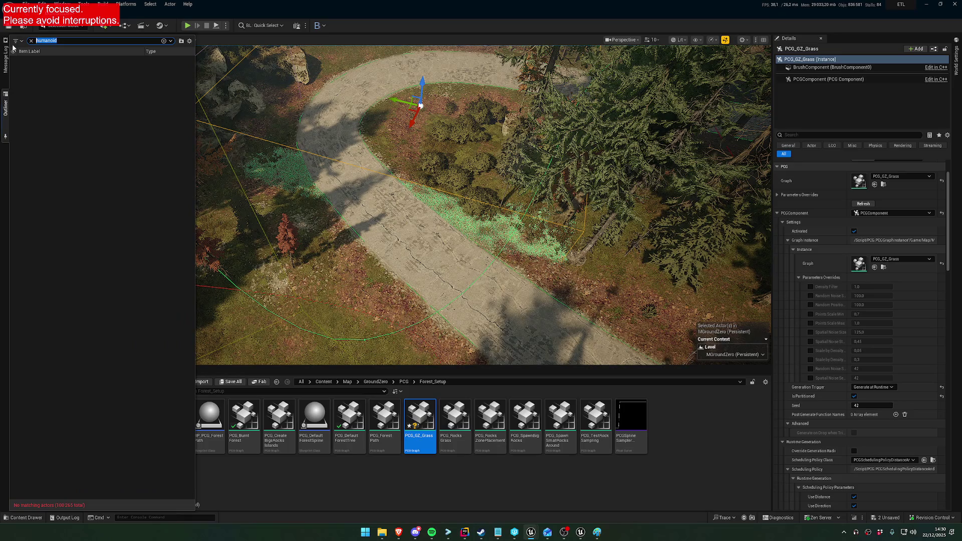
text(PCG)
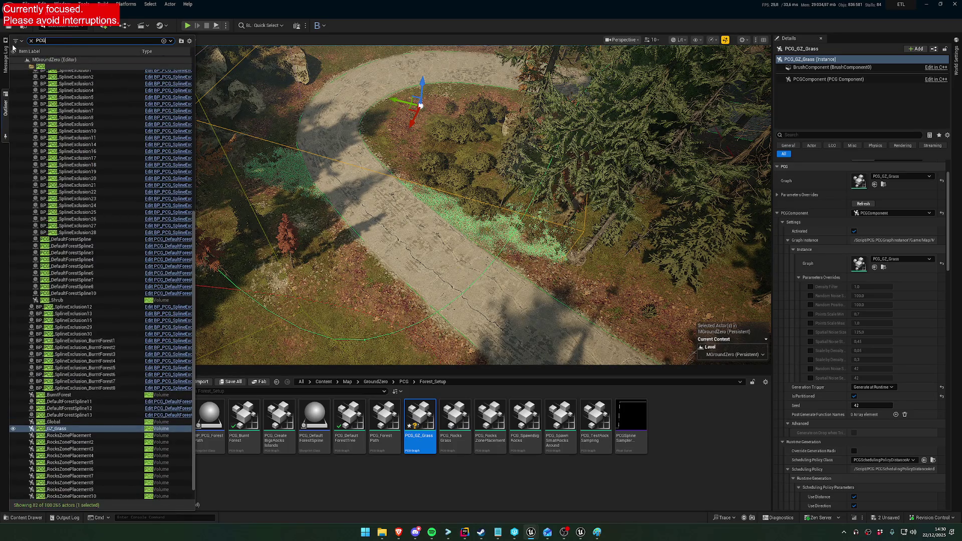
text( World)
click(61, 67)
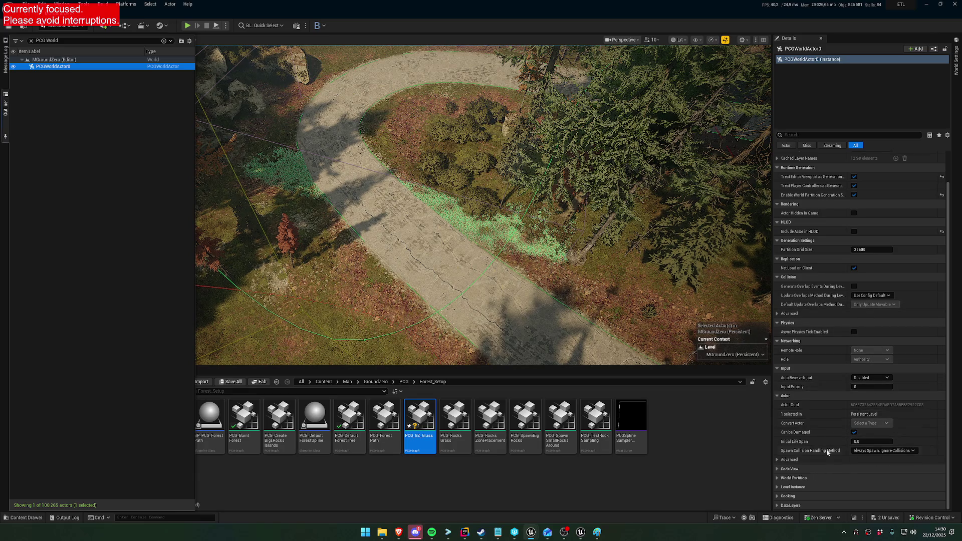
scroll(832, 431, up, 2)
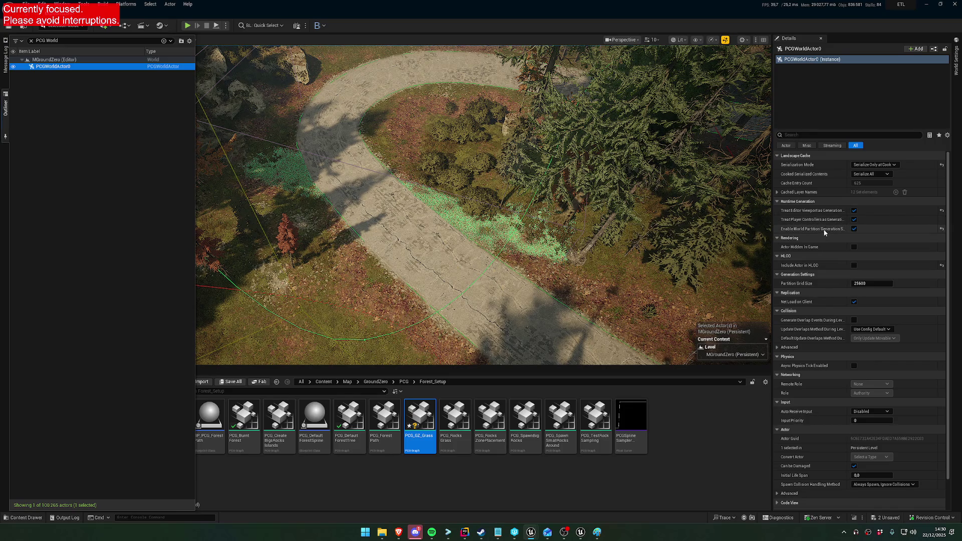
drag(772, 228, 531, 225)
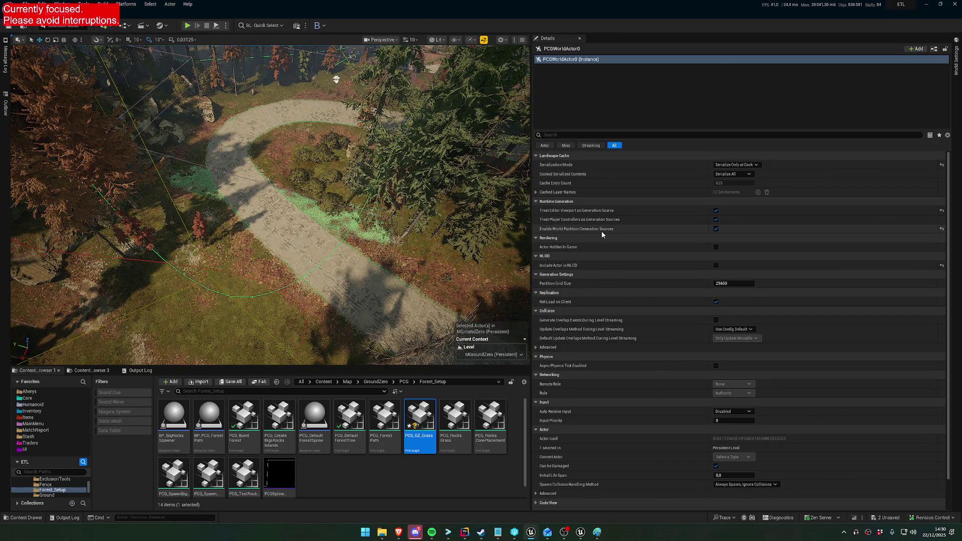
Step: Uncheck Enable World Partition Generation Sources on PCGWorldActor0 and inspect the grass along the path
click(715, 229)
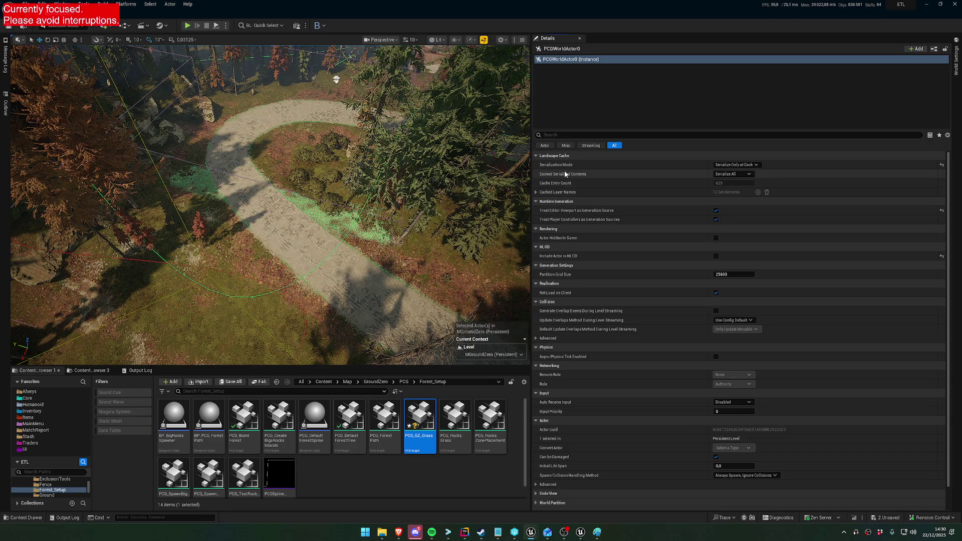
scroll(271, 200, down, 10)
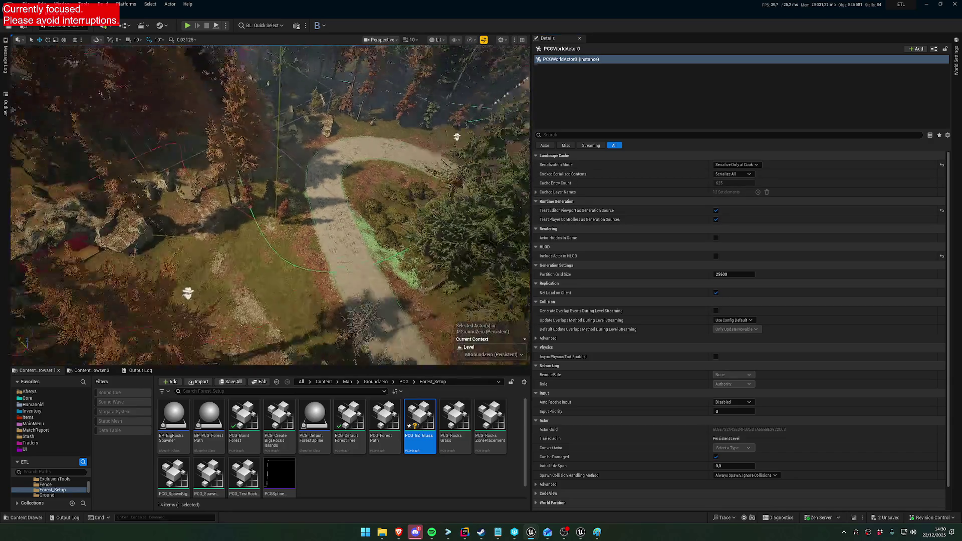
scroll(271, 200, up, 10)
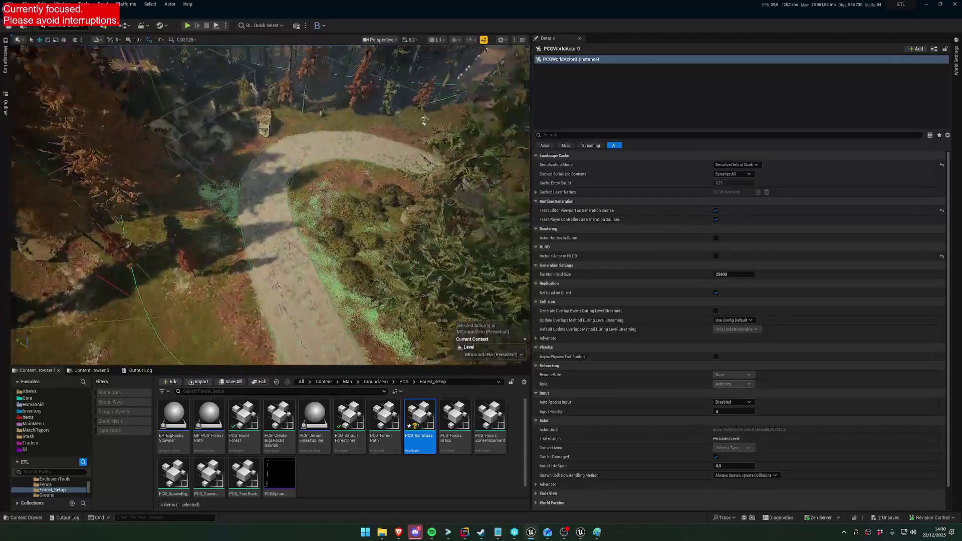
mouse_move(488, 117)
mouse_down()
mouse_move(431, 172)
mouse_move(431, 147)
mouse_move(431, 186)
mouse_move(401, 177)
mouse_move(401, 160)
mouse_move(410, 158)
mouse_move(410, 180)
mouse_move(413, 165)
mouse_up()
scroll(431, 176, down, 1)
scroll(406, 158, down, 1)
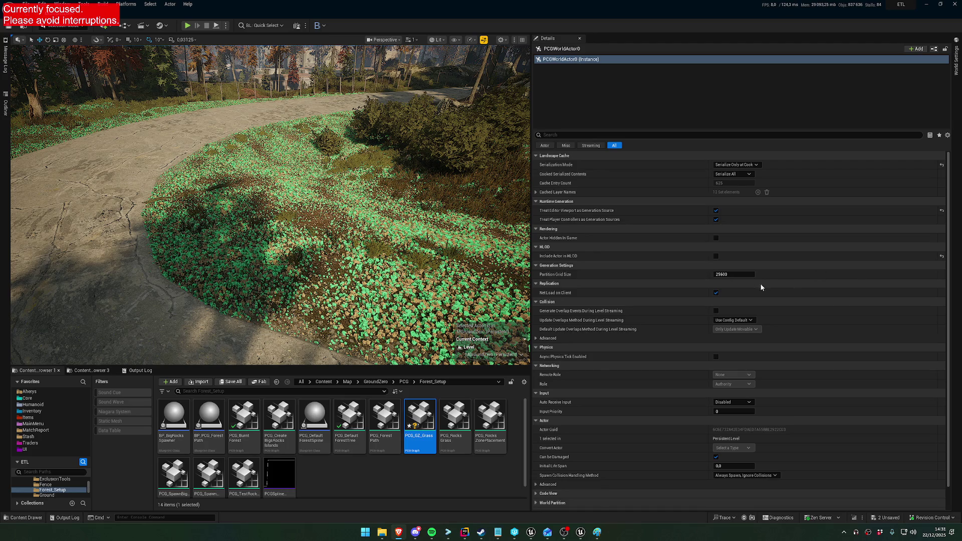
key(super)
text(calc)
key(Return)
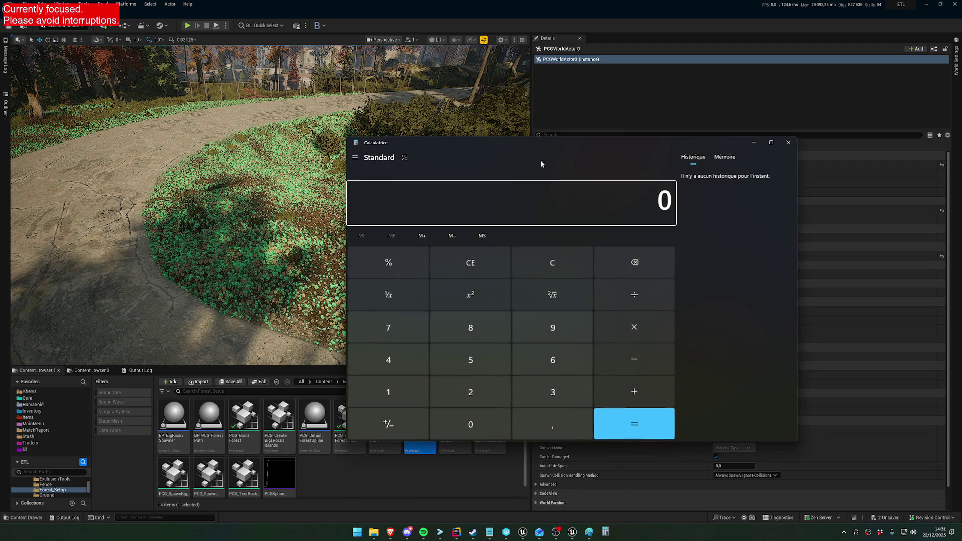
click(605, 532)
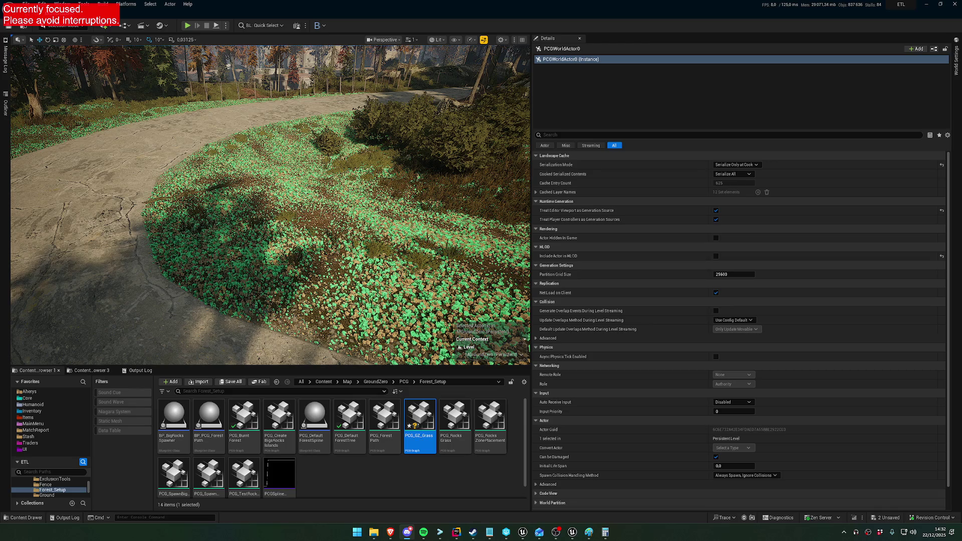
mouse_move(271, 201)
mouse_down()
mouse_move(240, 215)
mouse_move(265, 200)
mouse_move(253, 191)
mouse_up()
scroll(270, 204, up, 1)
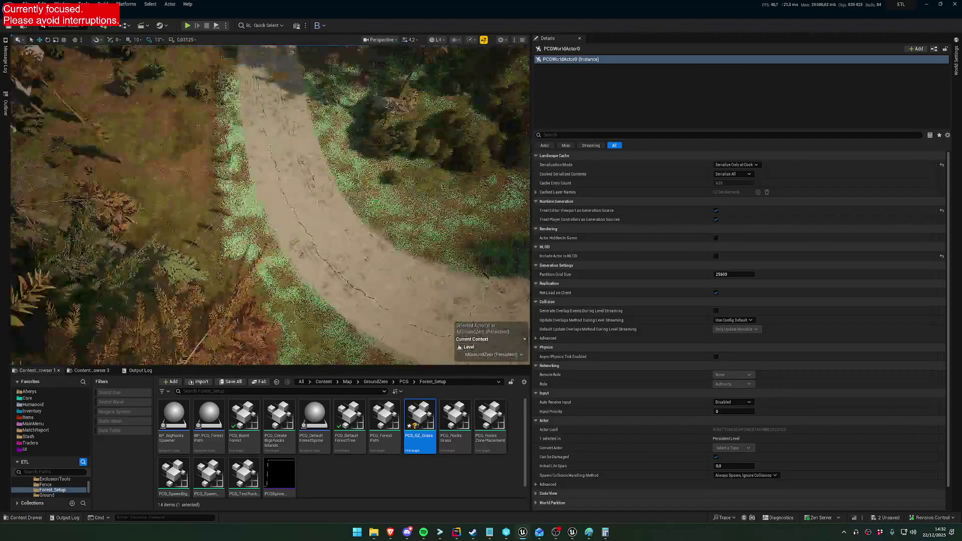
drag(253, 190, 247, 181)
drag(379, 164, 378, 163)
drag(274, 241, 274, 241)
drag(96, 64, 96, 64)
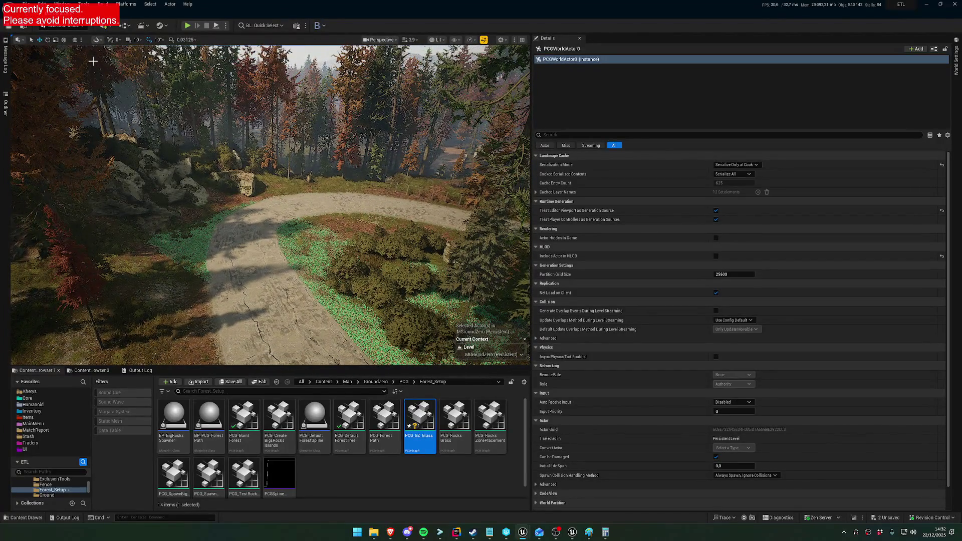
Step: Save the MGroundZero map and PCG_GZ_Grass graph via Save Selected, then view the grass by the road
click(886, 518)
click(551, 351)
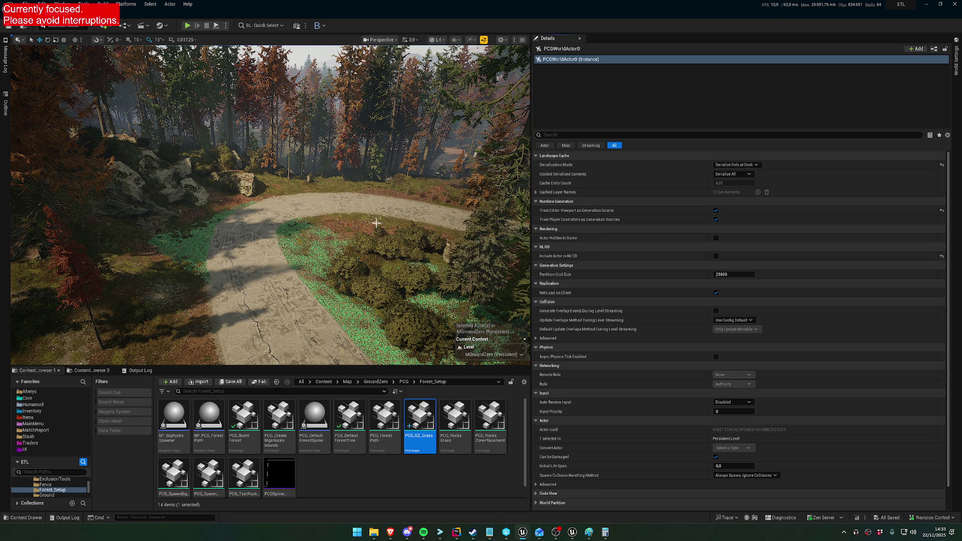
mouse_move(303, 229)
mouse_down()
mouse_move(250, 240)
mouse_move(340, 216)
mouse_move(341, 251)
mouse_move(291, 231)
mouse_up()
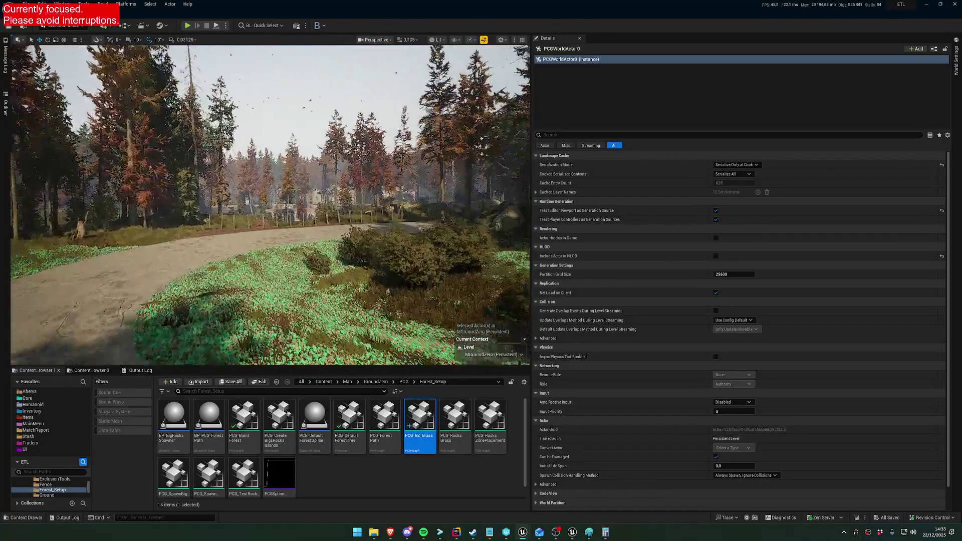
drag(270, 201, 221, 200)
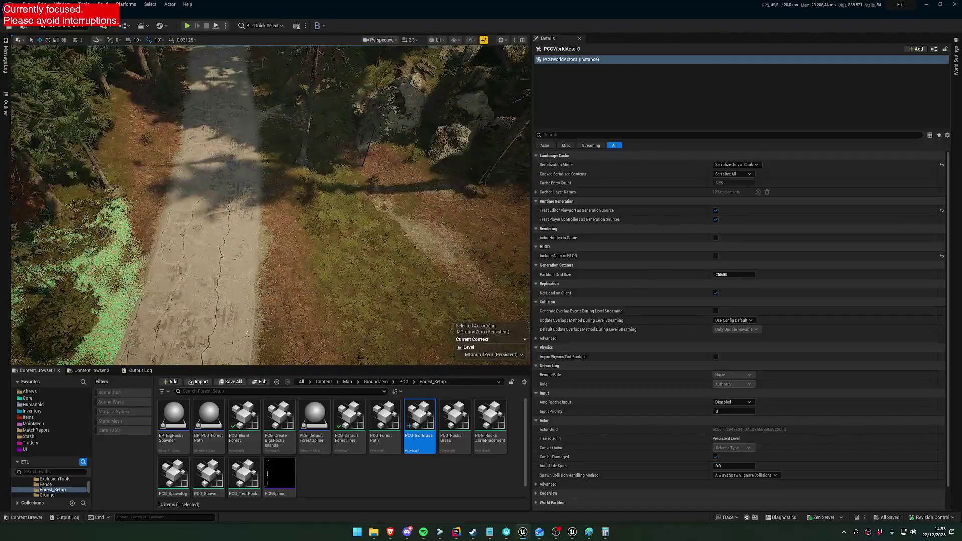
drag(271, 201, 220, 200)
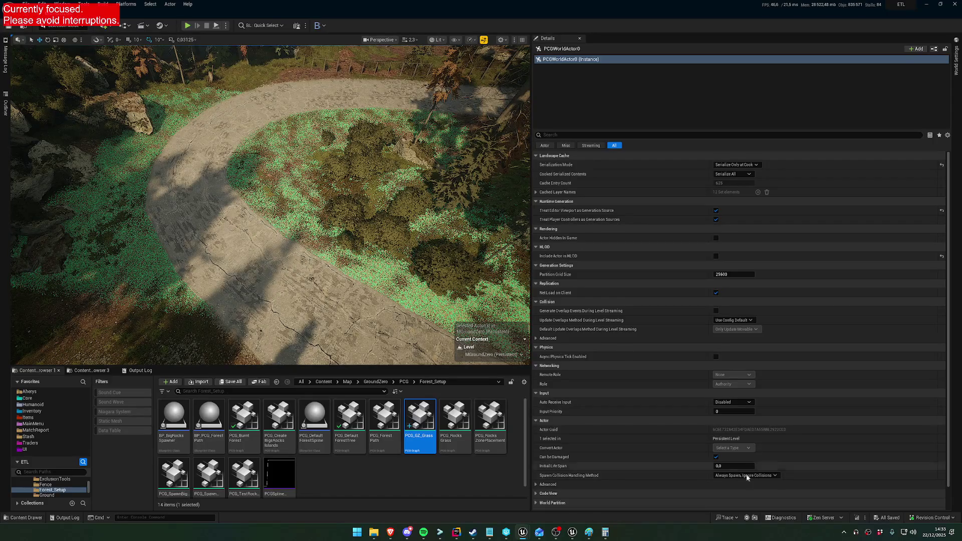
click(506, 531)
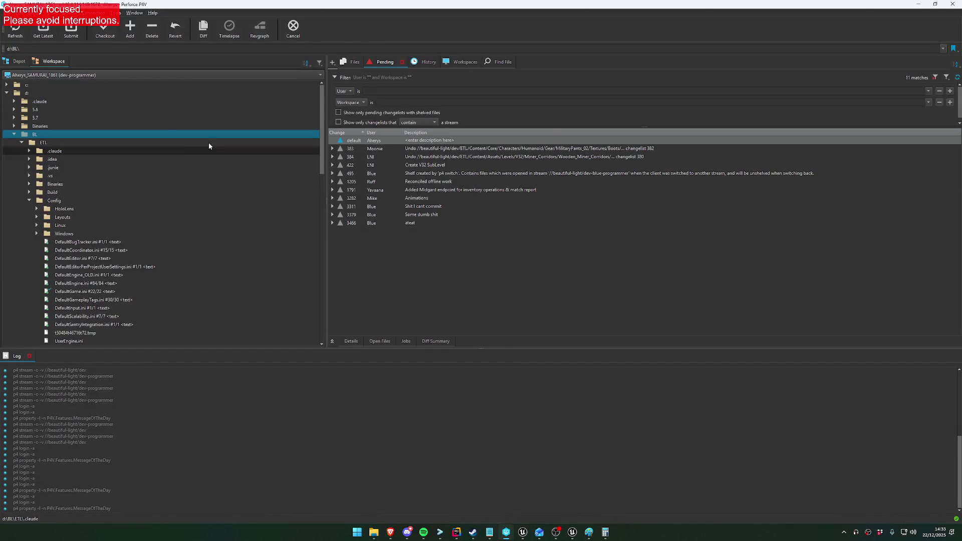
Step: Submit the default changelist to the depot with the description 'GZ Optimisation'
click(70, 32)
scroll(478, 268, down, 6)
text(GZ Optimisation)
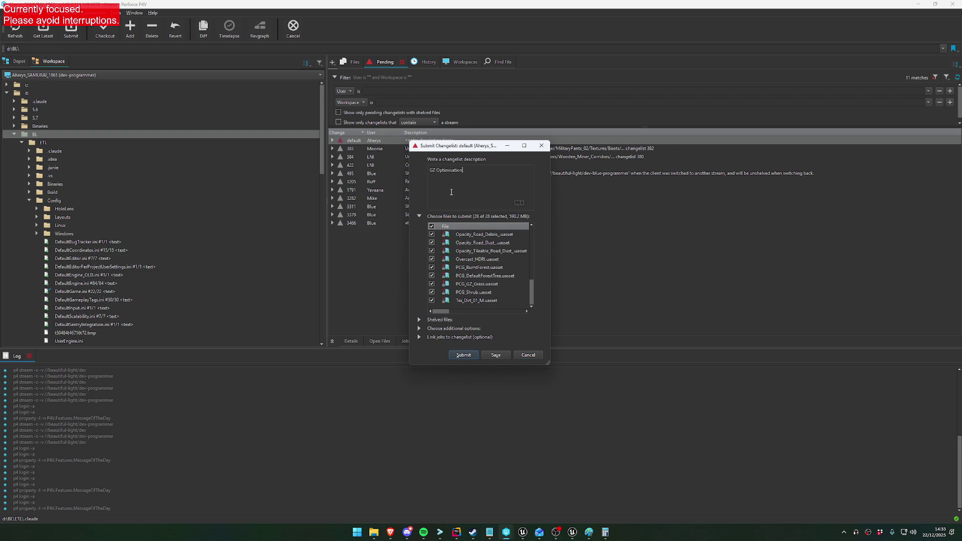
click(464, 355)
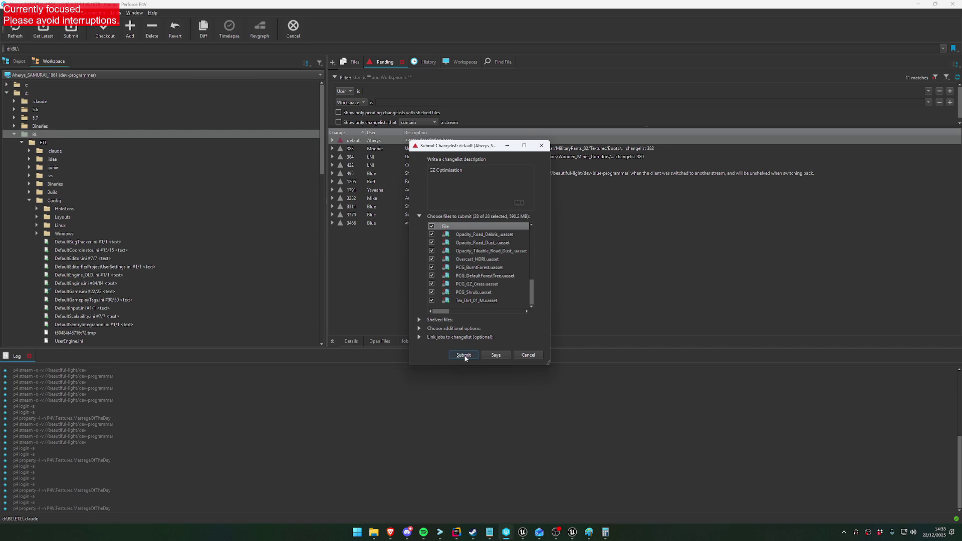
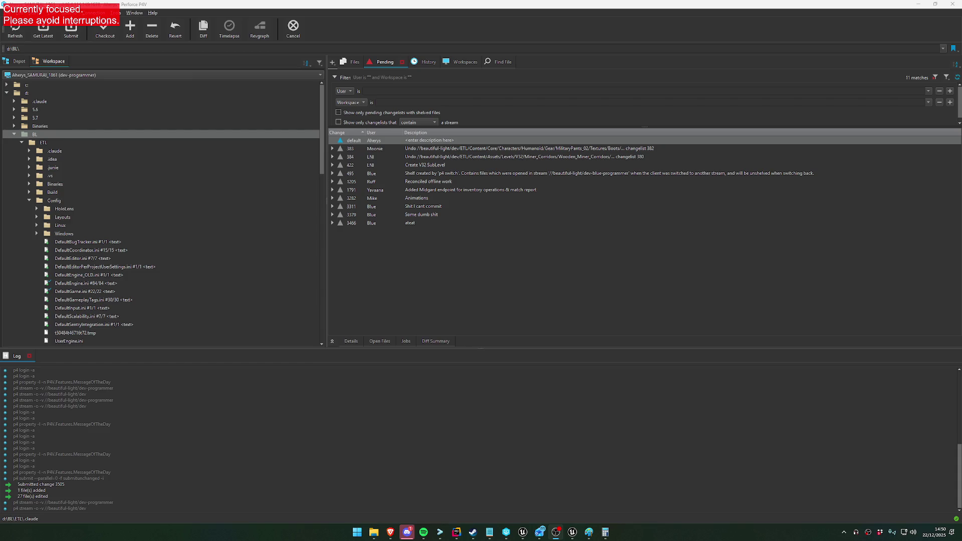
Step: Bring Rider forward and open the Commit window listing ItemMaster.cpp as the only changed file
click(458, 533)
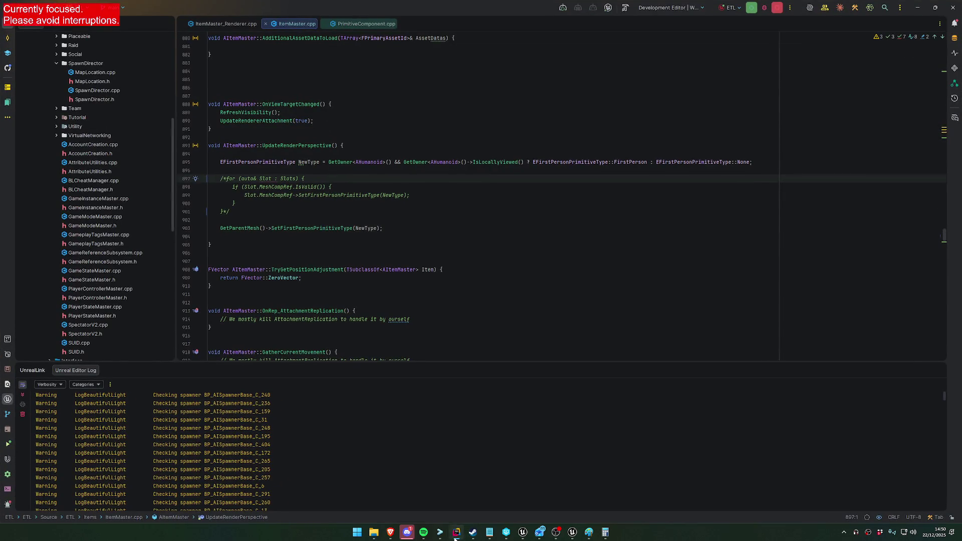
click(456, 534)
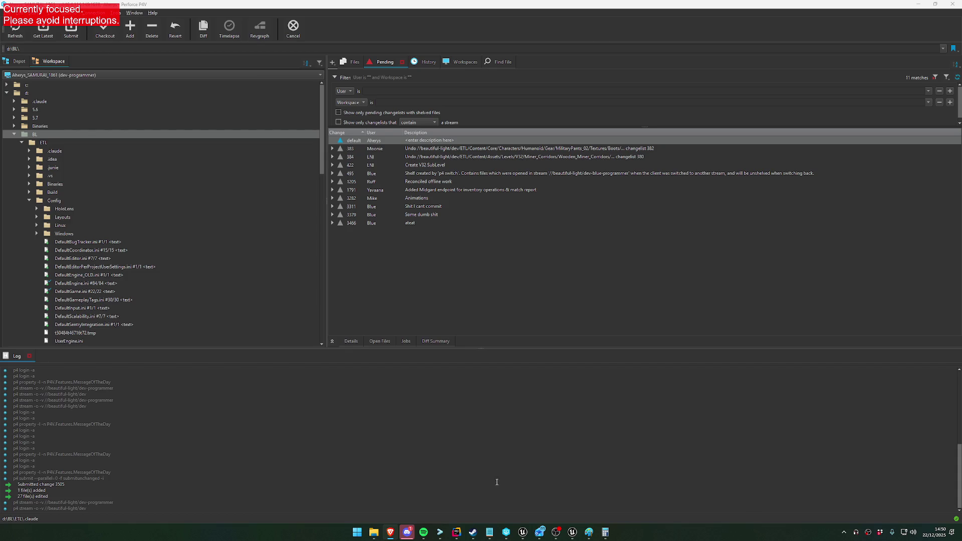
click(457, 532)
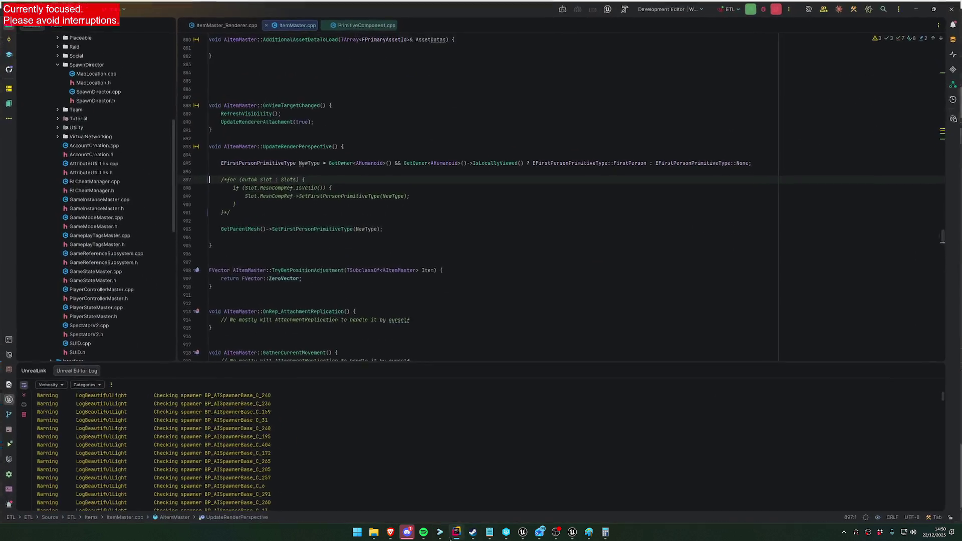
click(7, 37)
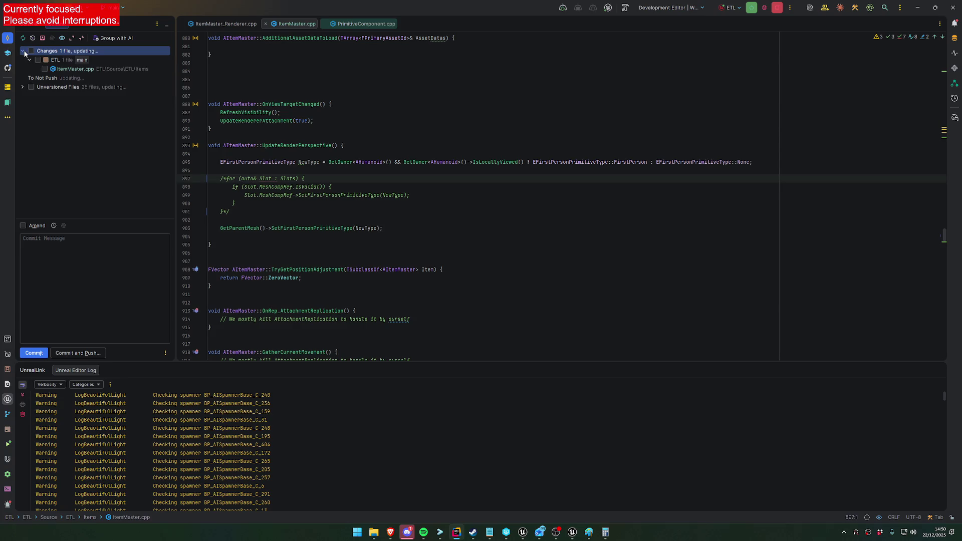
drag(208, 137, 220, 170)
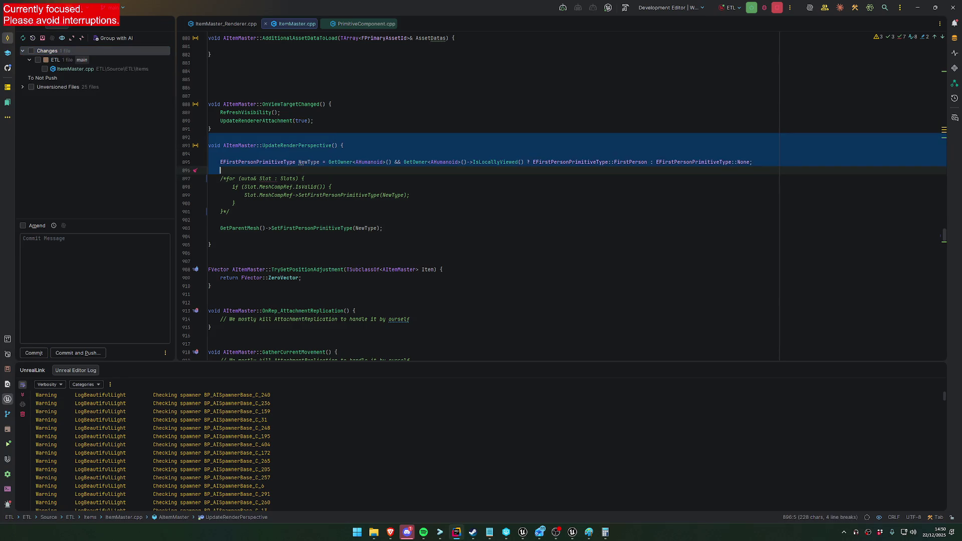
key(alt+Tab)
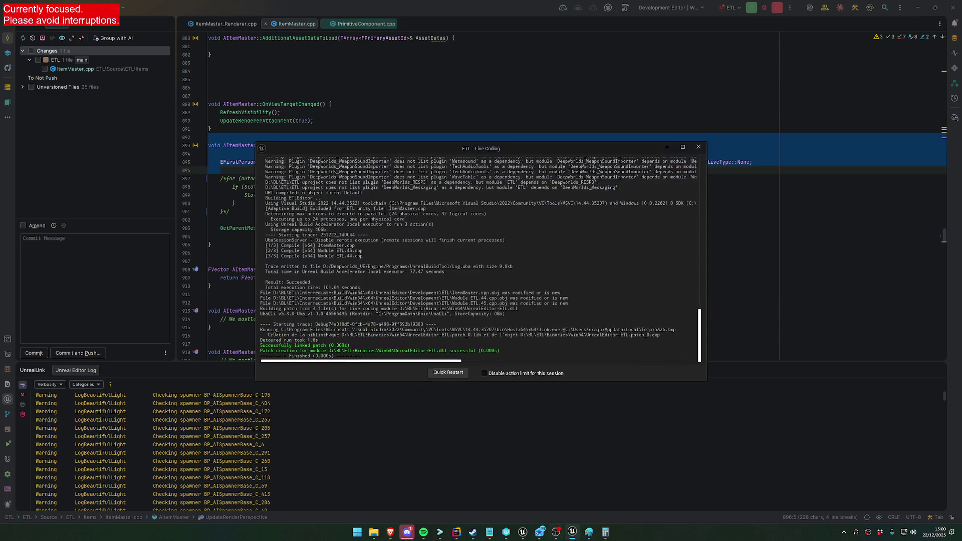
Step: Once the Live Coding patch has linked, return to the PCG_GZ_Grass graph in Unreal Editor
mouse_move(572, 532)
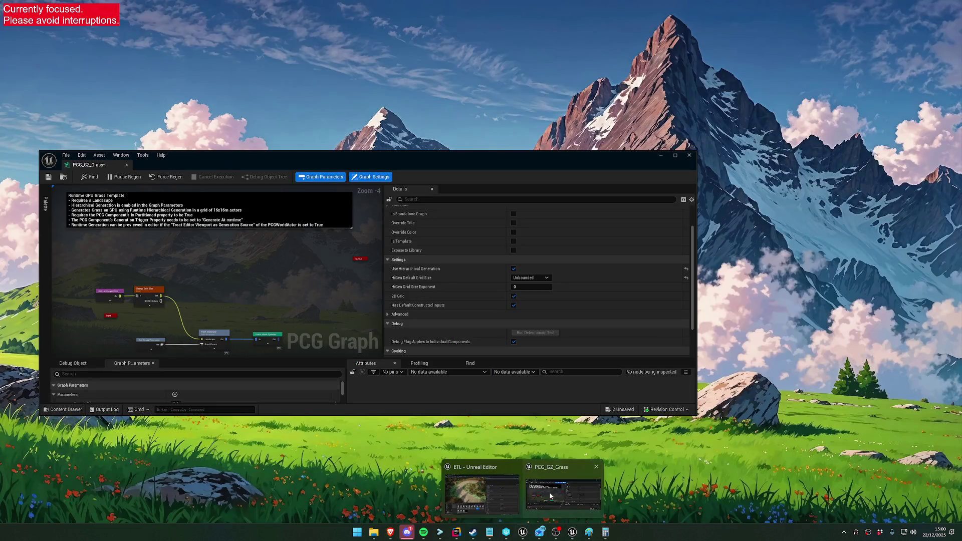
click(551, 493)
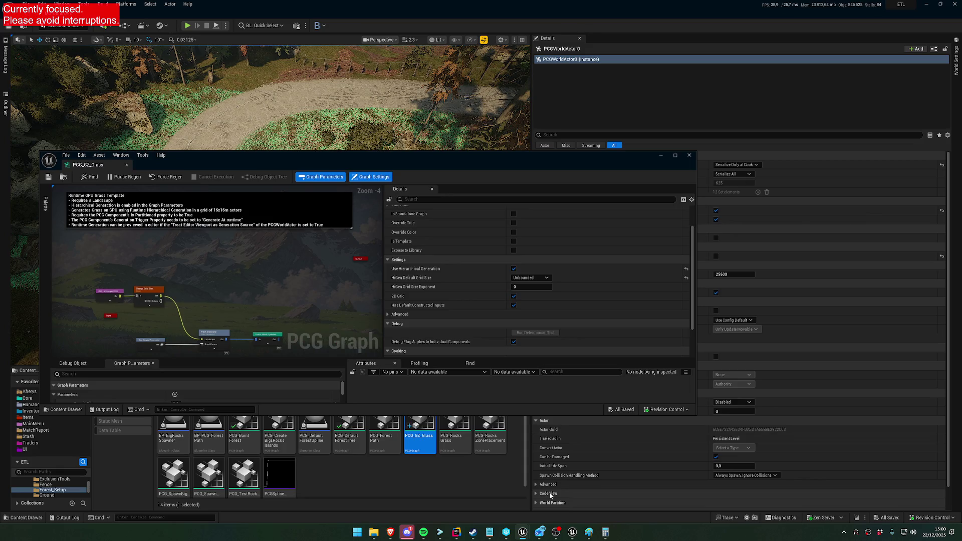
Step: Select the PCG_GZ_Grass volume in the level viewport
drag(306, 161, 319, 235)
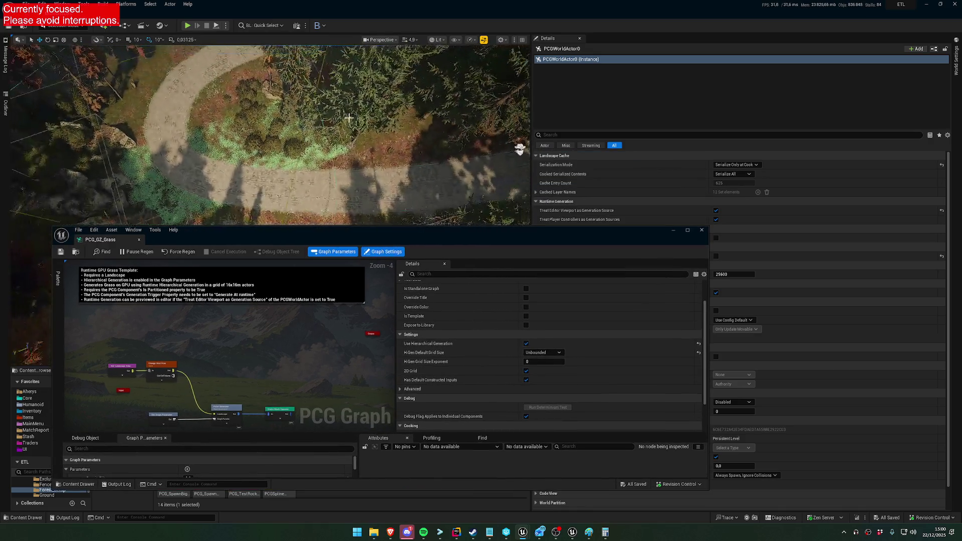
scroll(341, 124, down, 10)
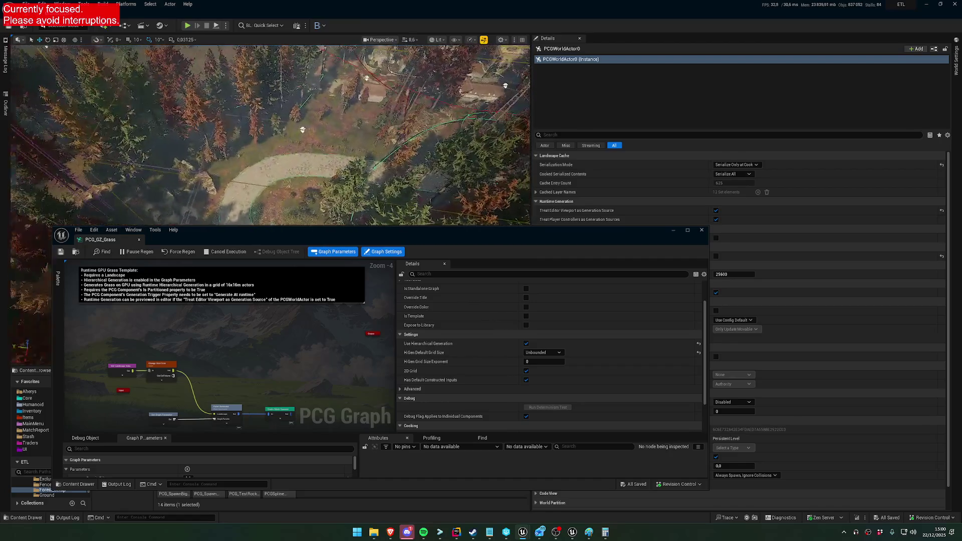
click(340, 124)
scroll(341, 123, down, 5)
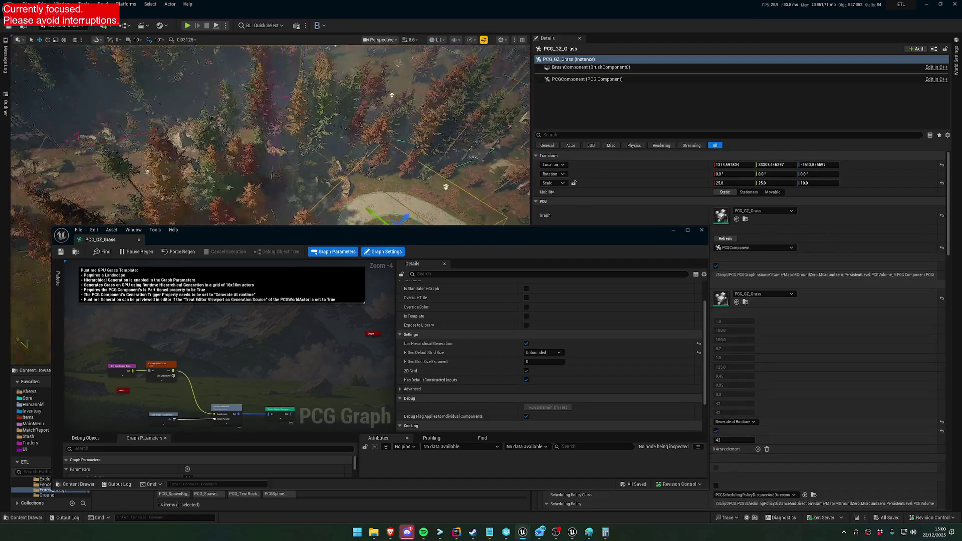
scroll(341, 123, down, 3)
drag(494, 242, 324, 386)
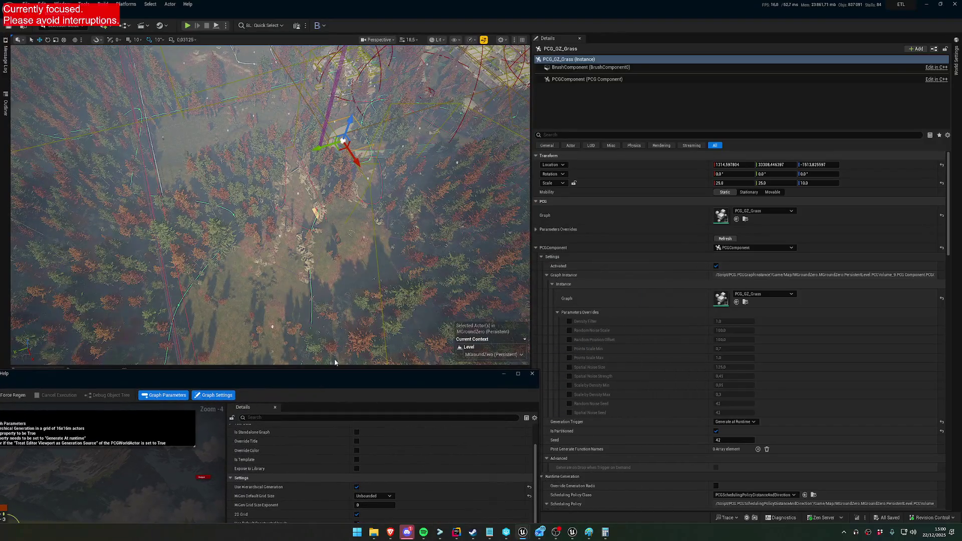
drag(271, 210, 270, 151)
Step: Reset the volume's location to 0, 0, 0 and frame the view on it
click(941, 165)
key(f)
scroll(270, 205, up, 4)
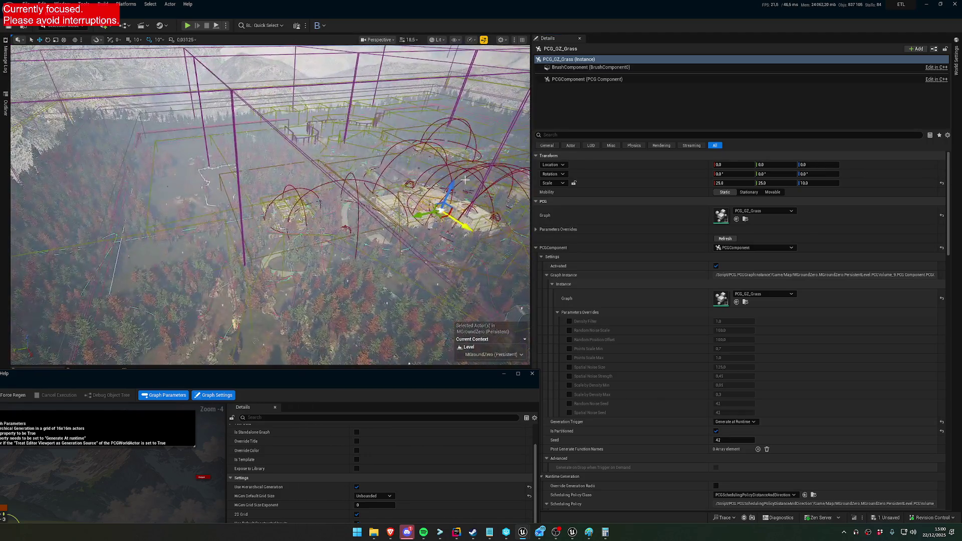
drag(351, 200, 392, 186)
Step: Scale the PCG_GZ_Grass volume up along Y (about 777.88), X and Z so grass covers the landscape
mouse_move(772, 183)
mouse_down()
mouse_move(961, 183)
mouse_move(335, 210)
mouse_move(303, 192)
mouse_up()
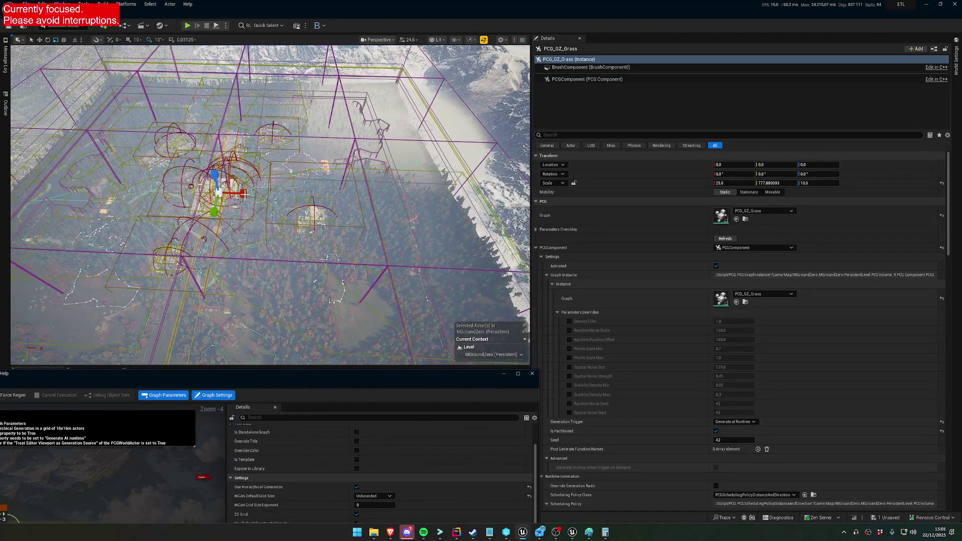
drag(244, 193, 373, 194)
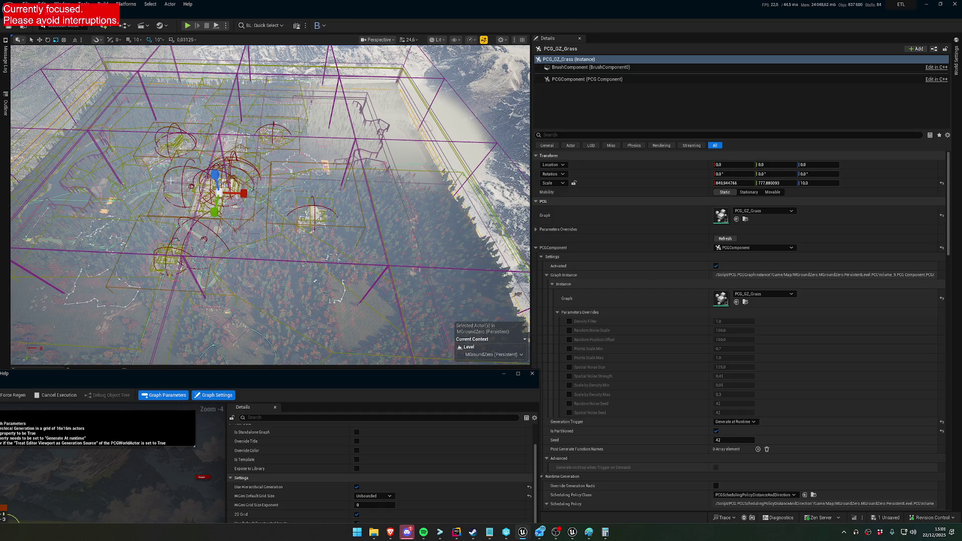
drag(215, 175, 214, 149)
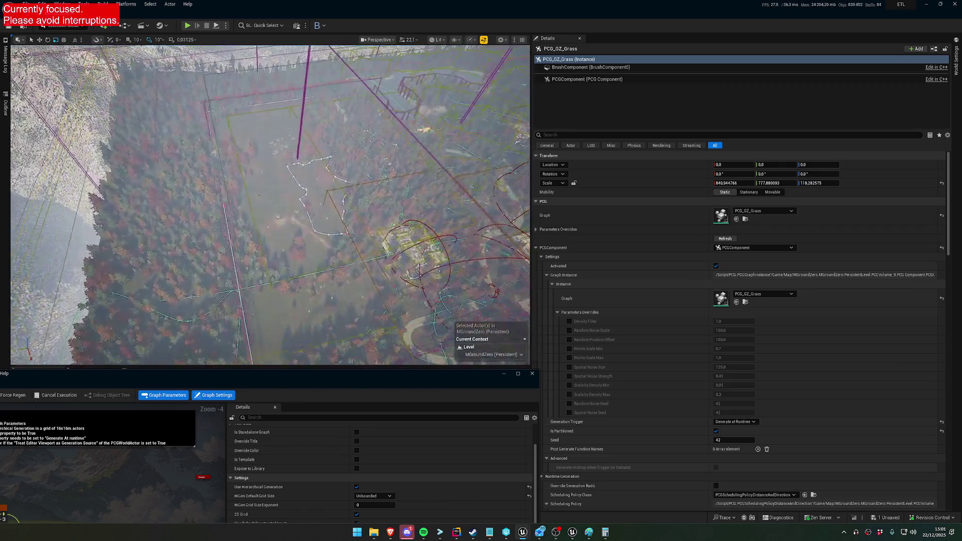
scroll(271, 206, down, 3)
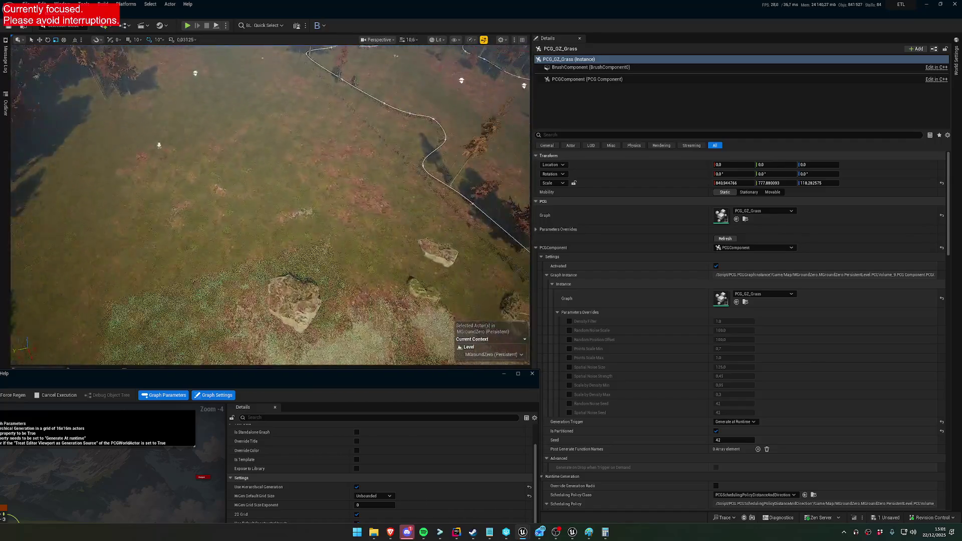
scroll(271, 206, down, 3)
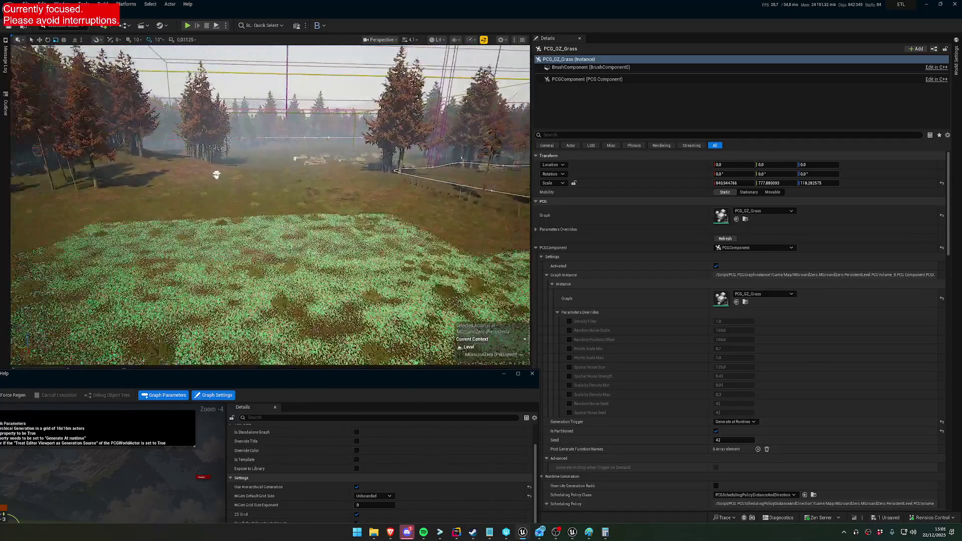
scroll(342, 148, down, 2)
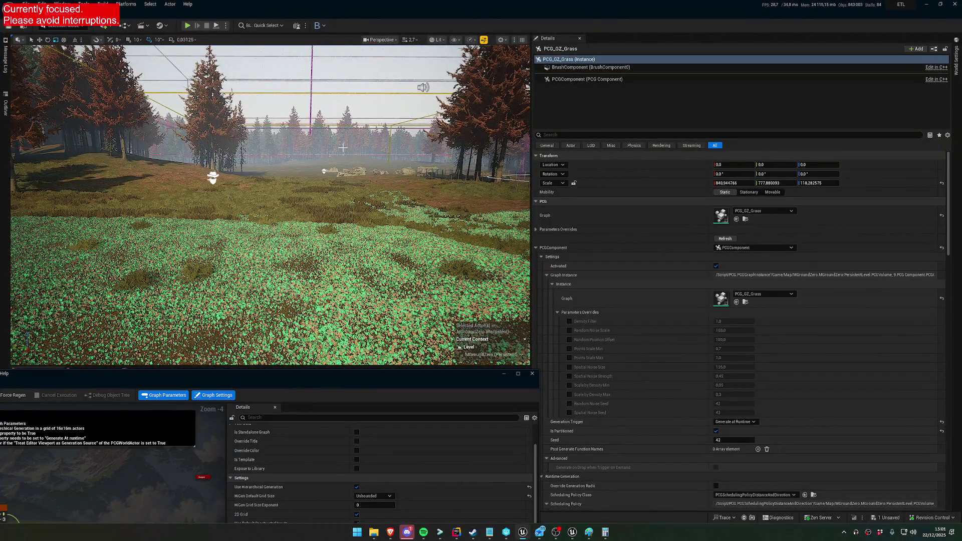
mouse_move(312, 383)
mouse_down()
mouse_move(439, 298)
mouse_move(594, 276)
mouse_up()
Step: Select the landscape and open its MTL_CF_Landscape_GroundZero landscape material
scroll(379, 354, up, 3)
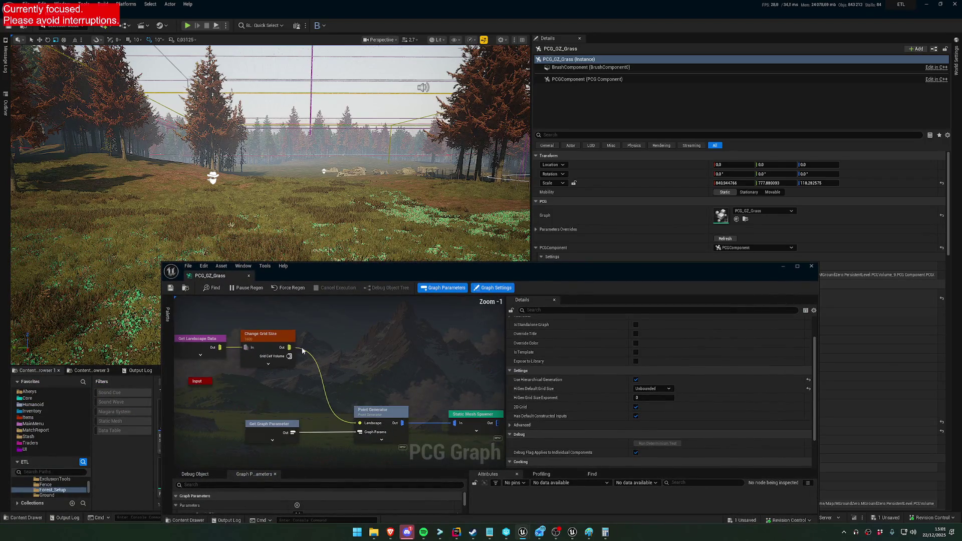
mouse_move(378, 269)
mouse_down()
mouse_move(451, 476)
mouse_move(343, 371)
mouse_move(362, 389)
mouse_up()
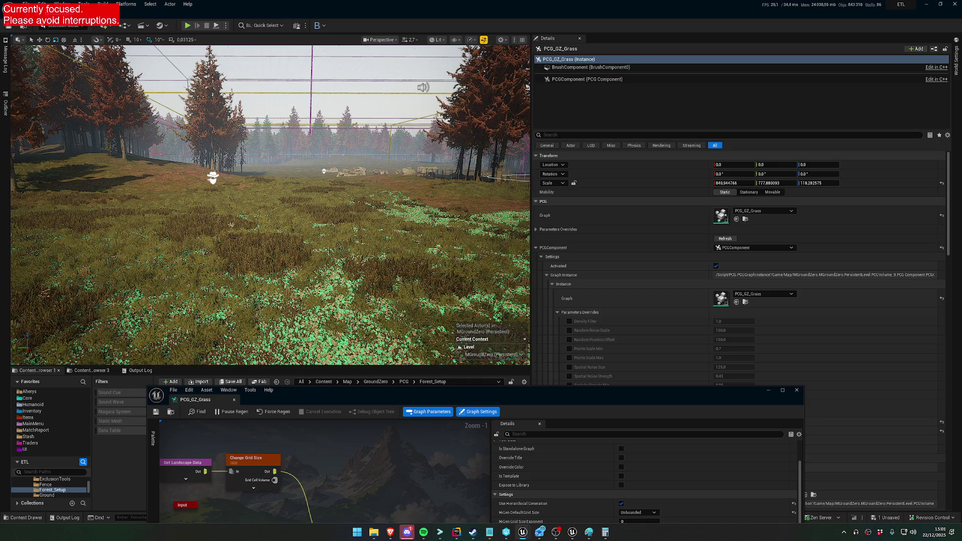
click(301, 225)
scroll(711, 279, down, 5)
scroll(711, 279, down, 4)
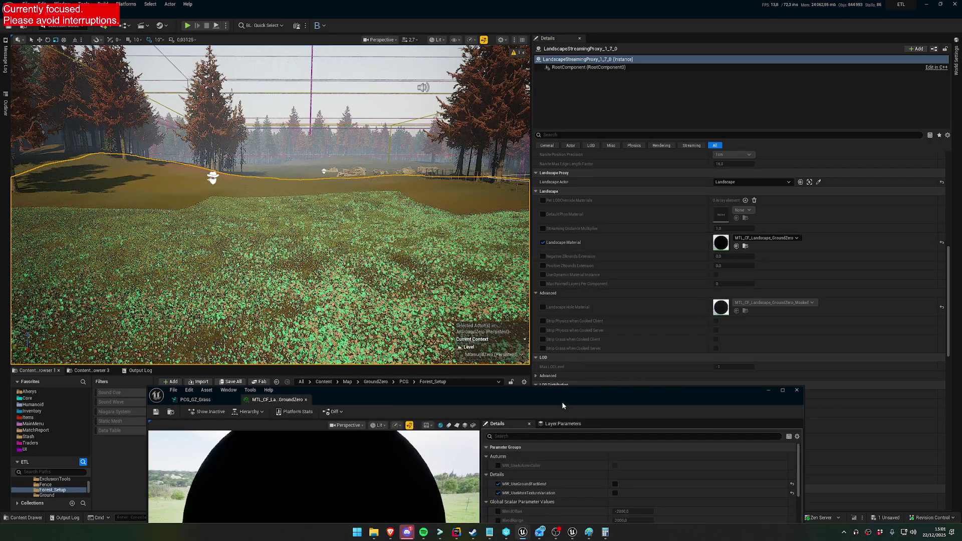
Step: Open the parent MTL_CF_Landscape_MASTER material from the GroundZero material instance
drag(561, 398, 605, 225)
scroll(626, 355, down, 5)
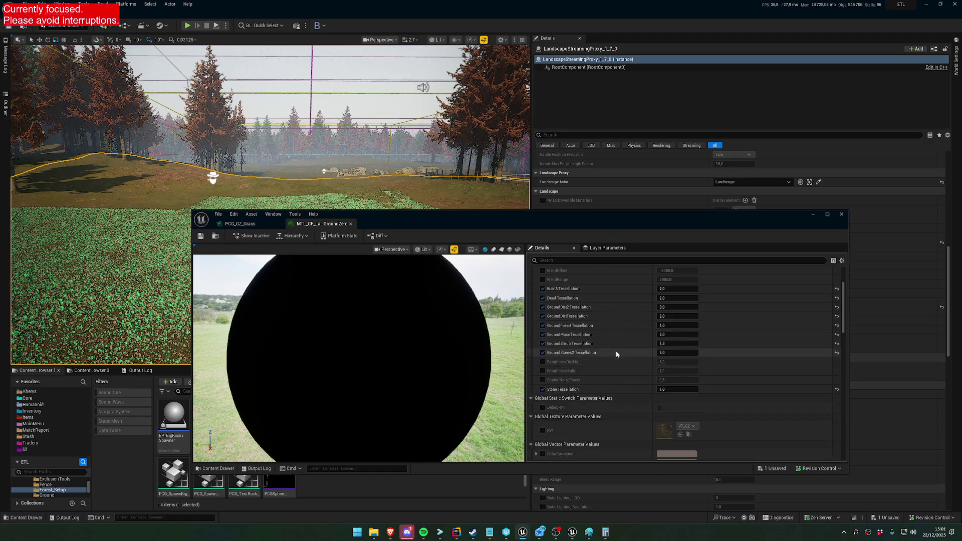
scroll(621, 360, down, 8)
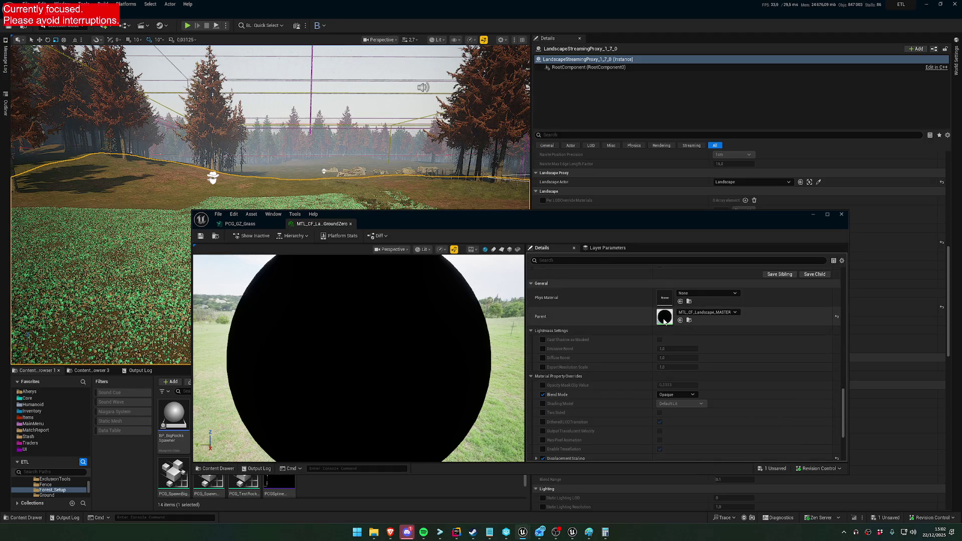
double_click(664, 317)
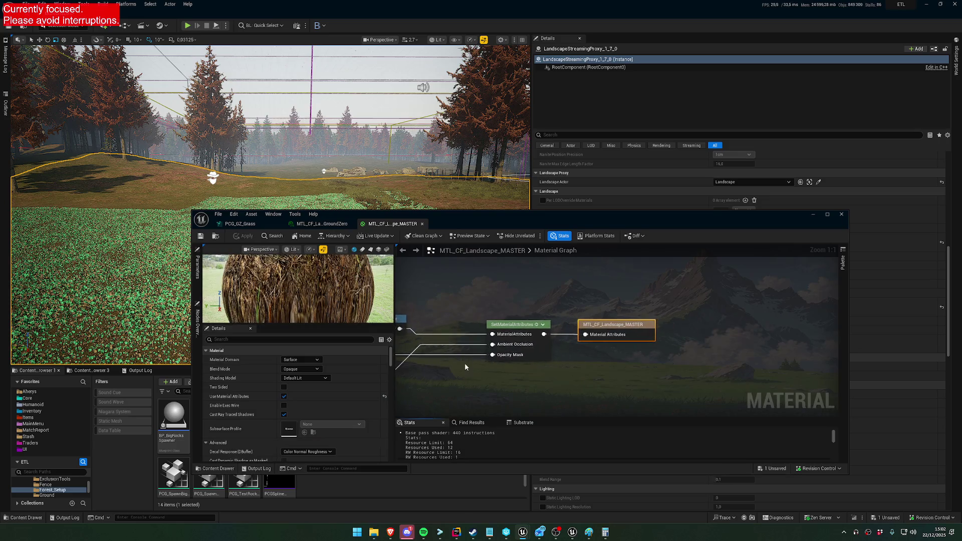
scroll(570, 321, down, 2)
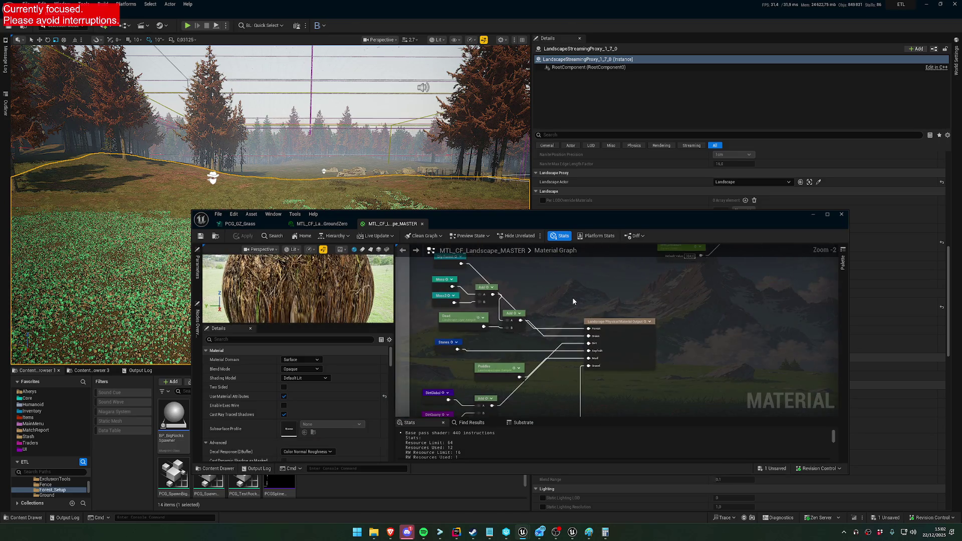
scroll(553, 315, down, 2)
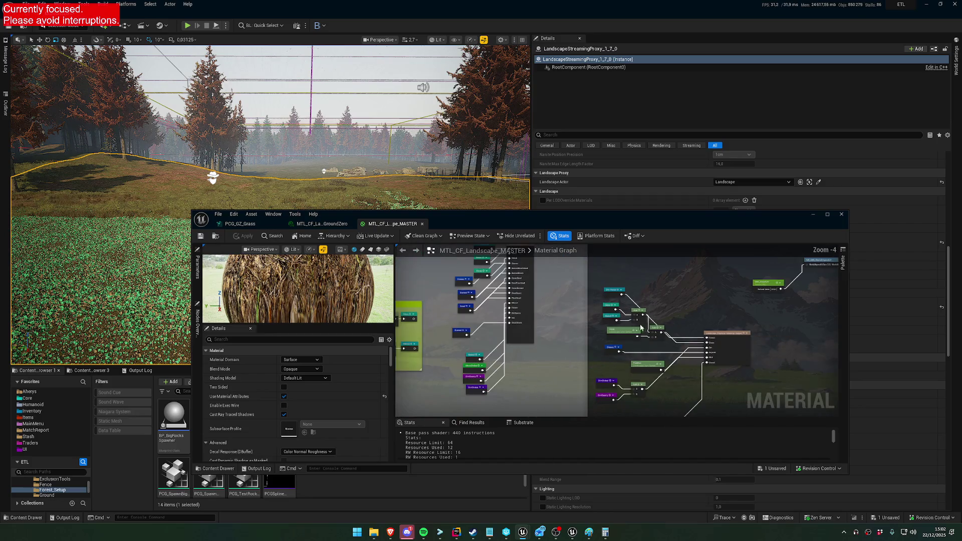
scroll(576, 321, up, 3)
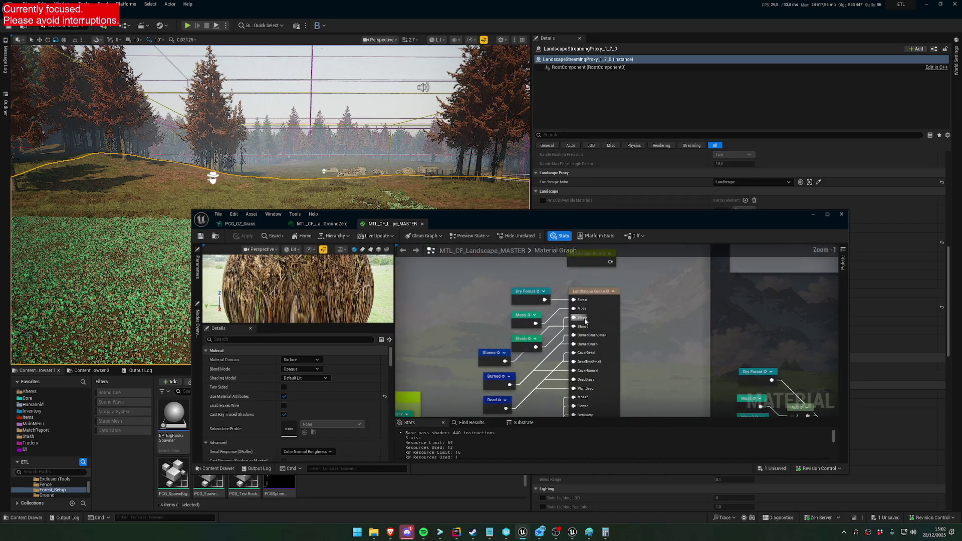
Step: Disconnect the Forest, Shrub, BurnedBrushSmall, DeadTreeSmall, CoverBurned, DeadGrass, Moss2, Flower, DirtQuarry, Dirt and Dead Stone grass inputs
alt+click(564, 302)
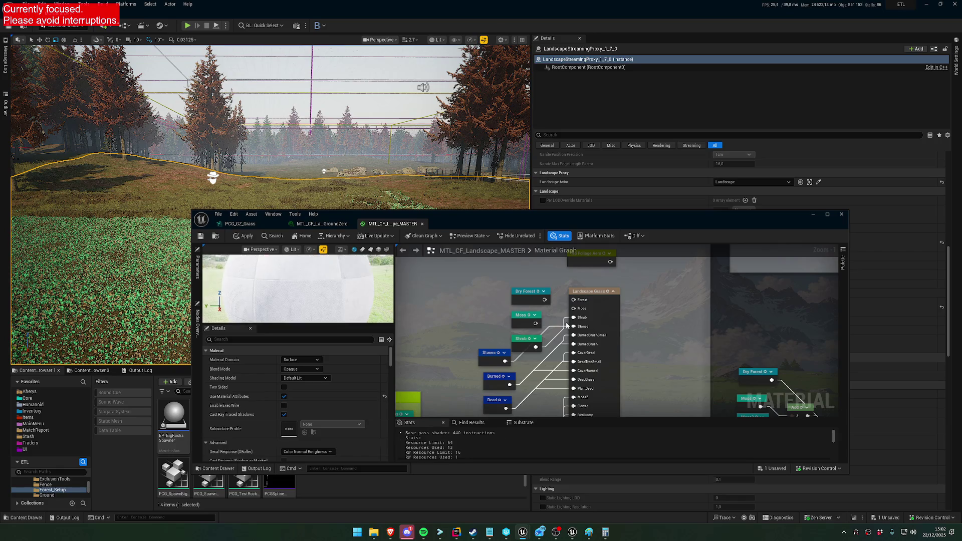
alt+click(564, 319)
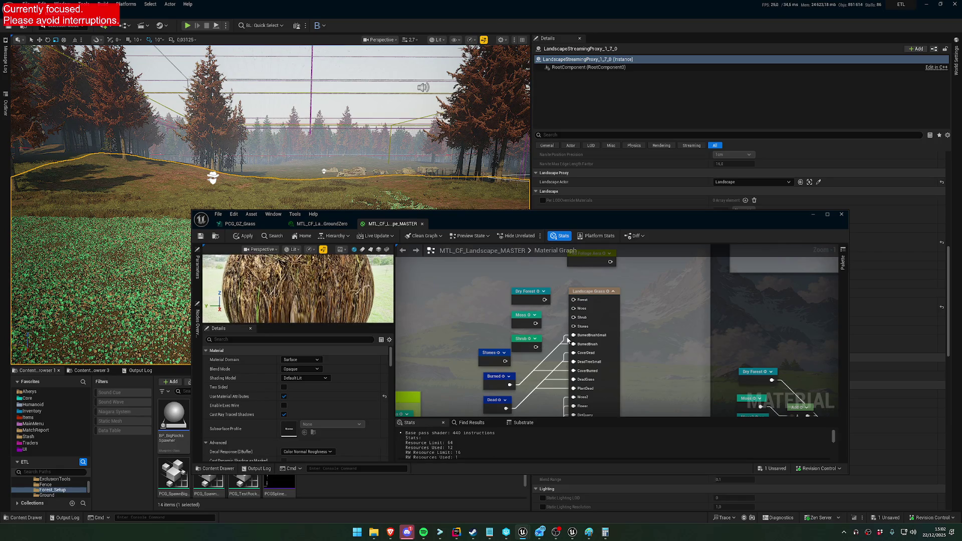
alt+click(564, 339)
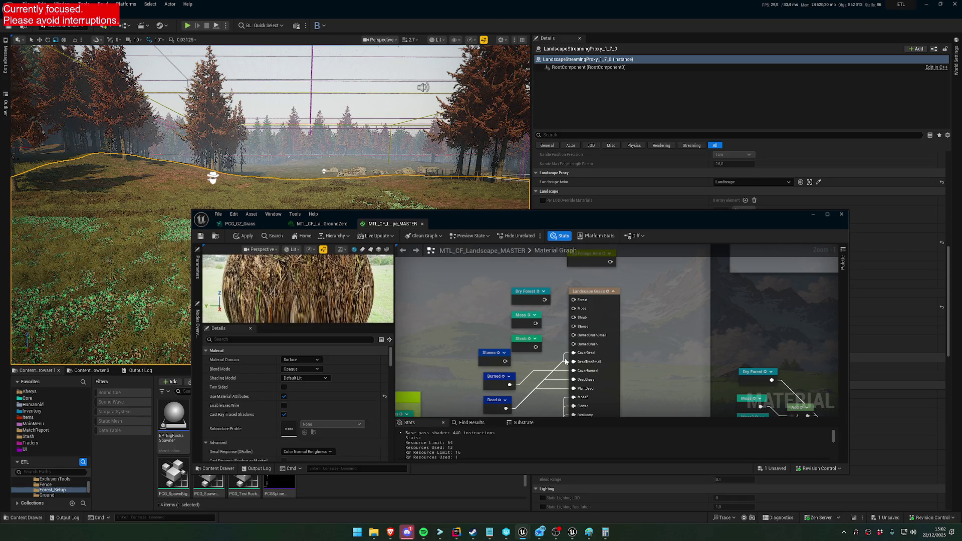
alt+click(564, 361)
alt+click(558, 372)
alt+click(559, 380)
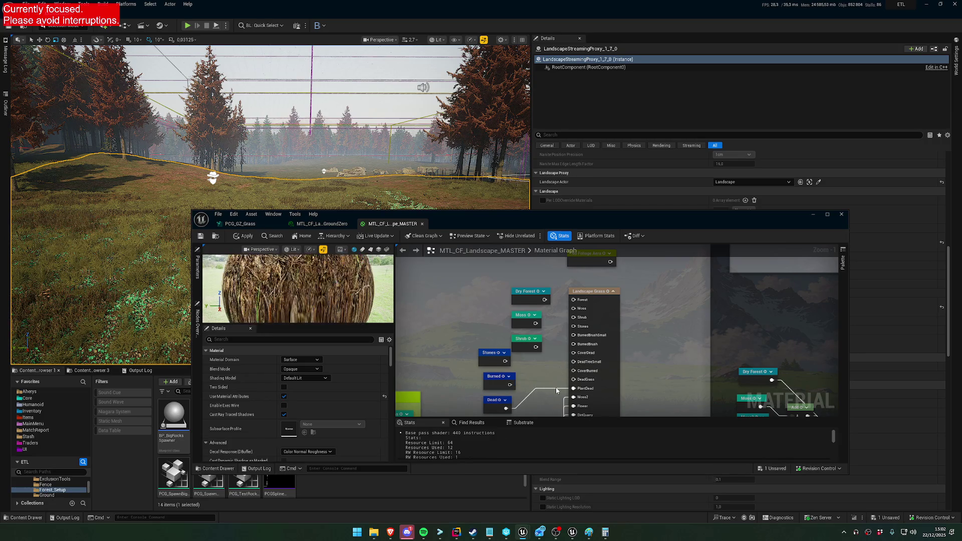
scroll(554, 311, down, 1)
alt+click(558, 291)
alt+click(551, 302)
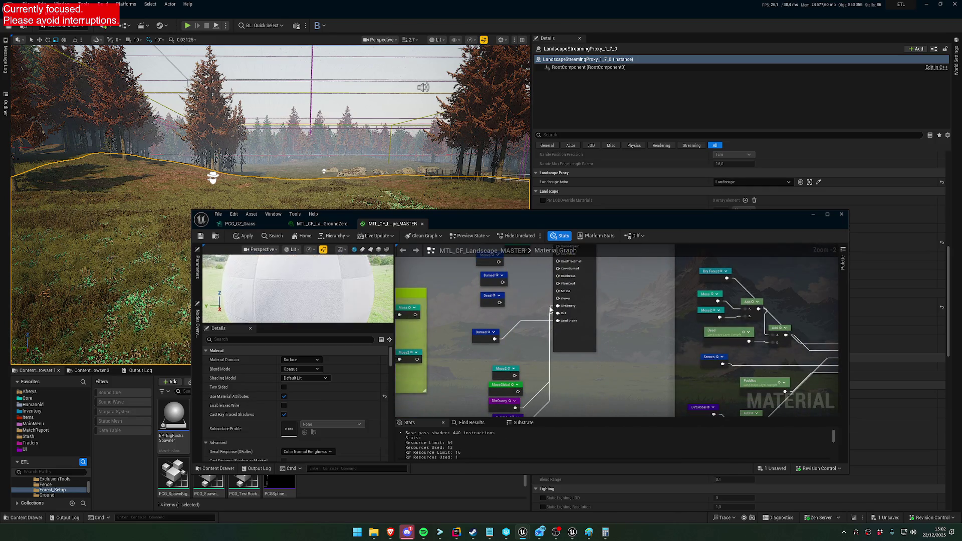
alt+click(552, 307)
alt+click(550, 313)
alt+click(547, 321)
drag(546, 320, 551, 419)
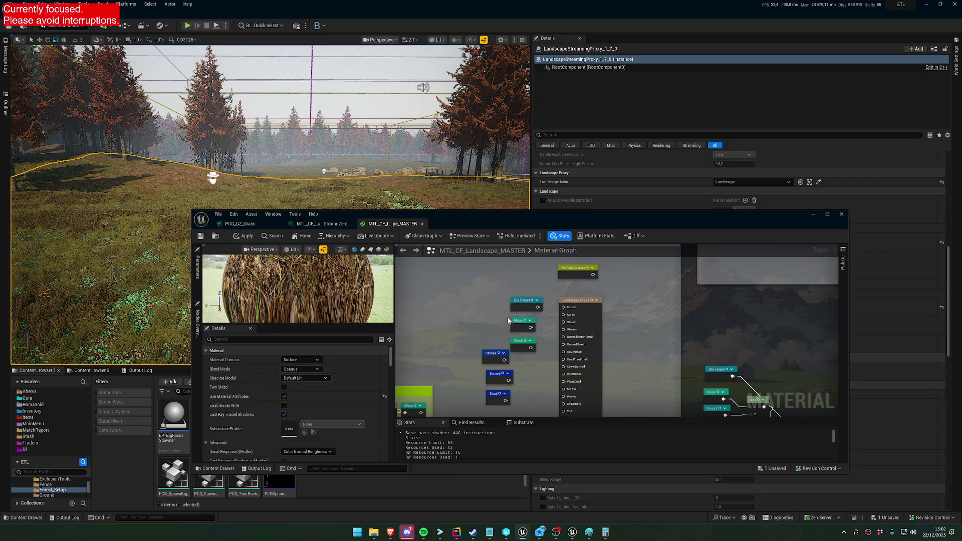
Step: Open the LGT_CF_DryForest grass type used by the Dry Forest layer
click(518, 302)
click(583, 312)
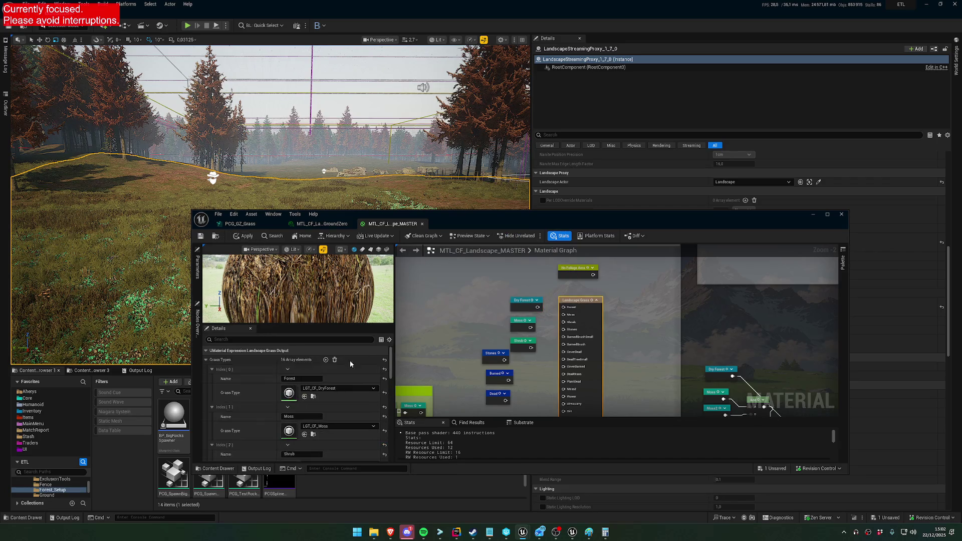
double_click(290, 394)
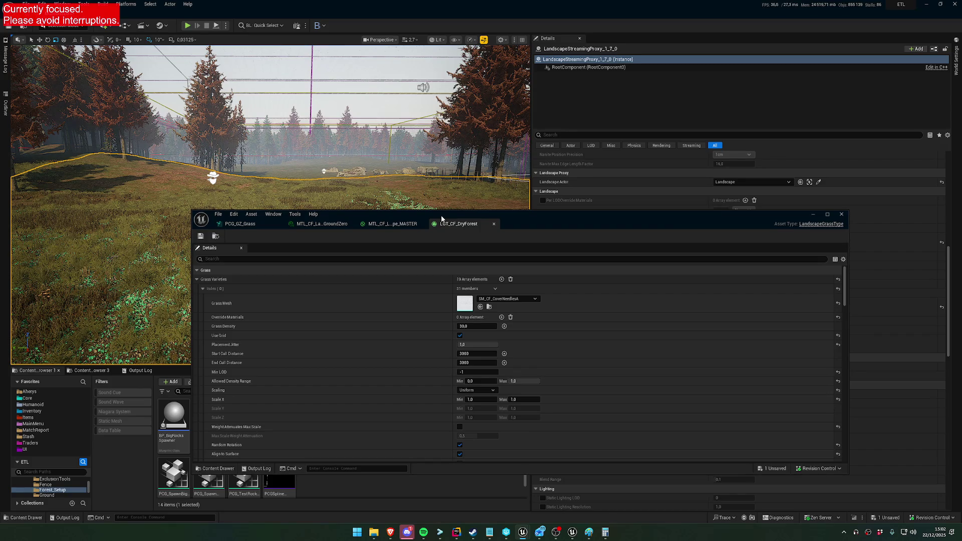
Step: Switch back to the PCG_GZ_Grass graph tab in the asset editor
click(257, 225)
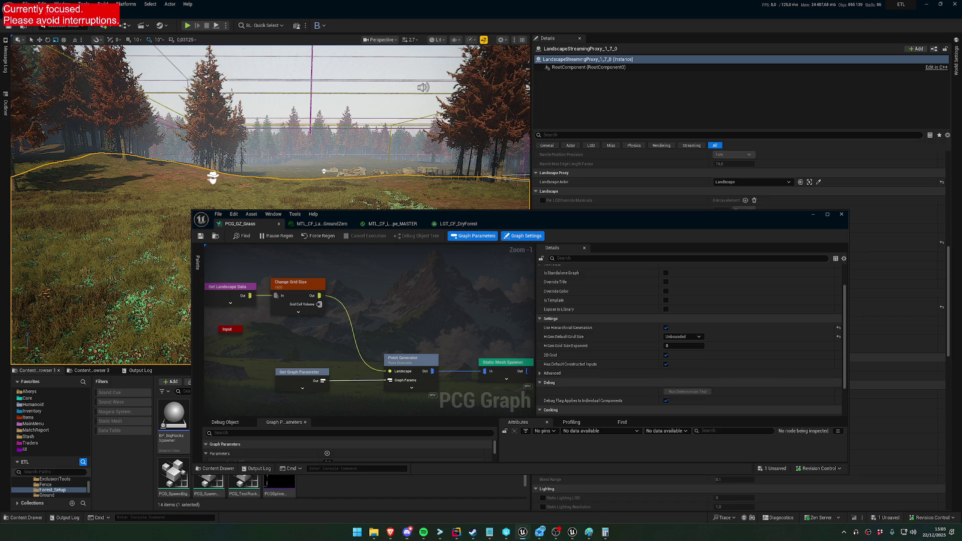
Step: Set the Change Grid Size node's HiGen Grid Size to 6400 and check the grass in the viewport
drag(301, 150, 301, 190)
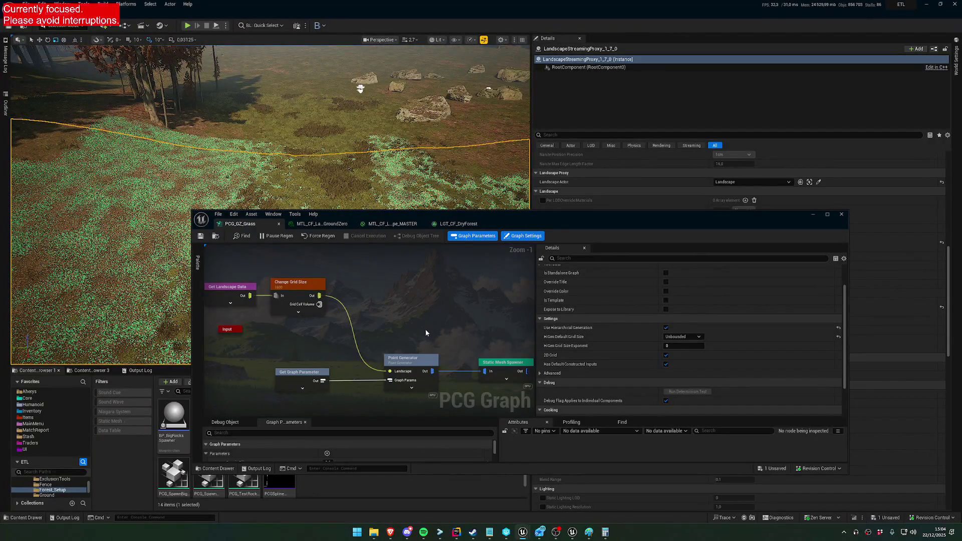
drag(320, 295, 401, 291)
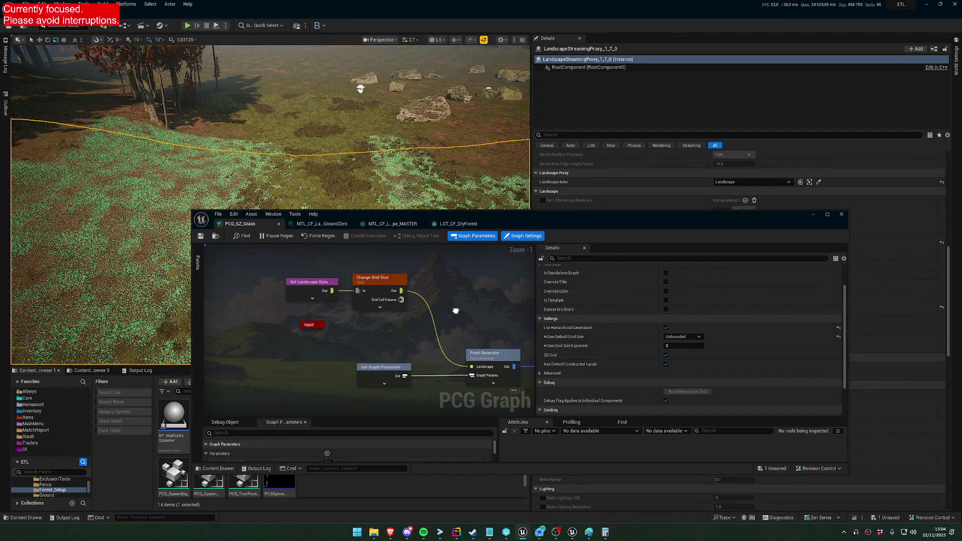
click(378, 282)
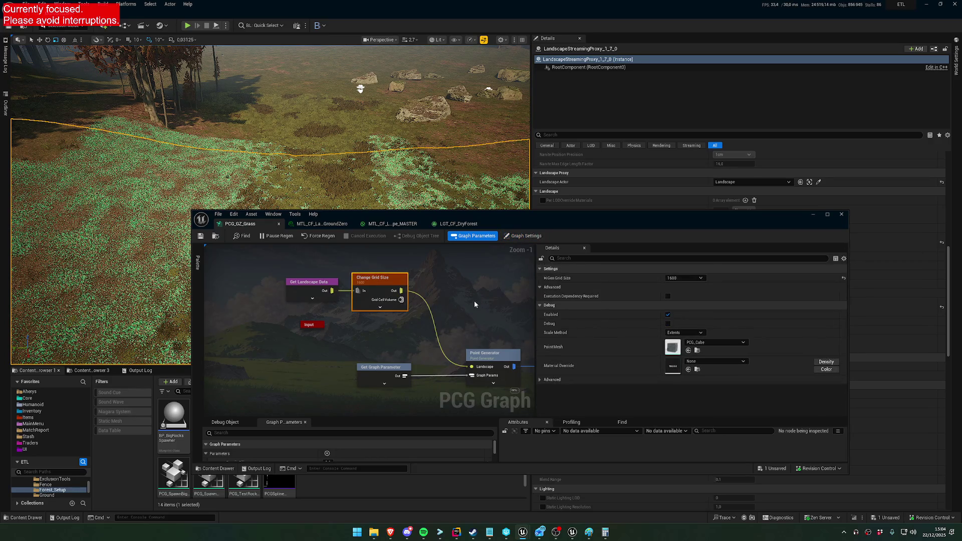
click(681, 278)
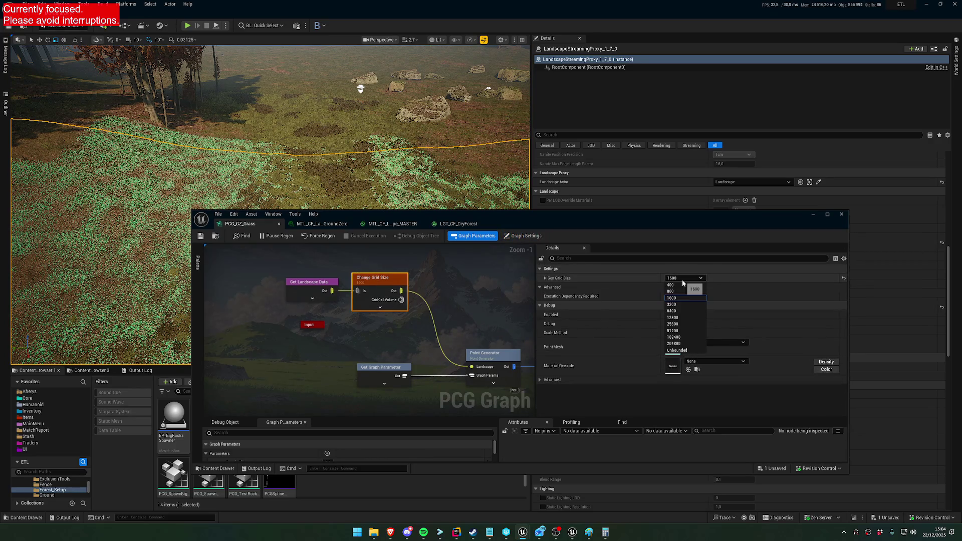
click(686, 312)
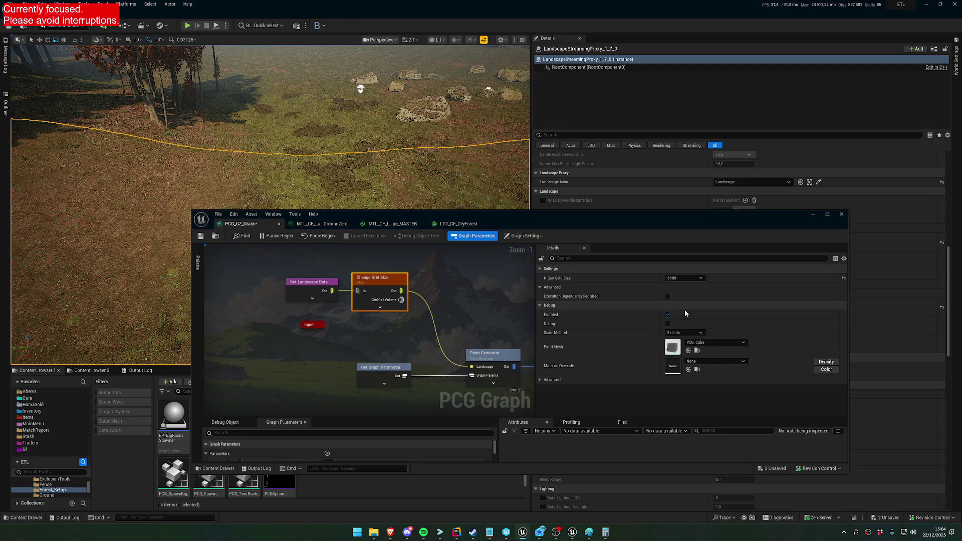
mouse_move(270, 150)
mouse_down()
mouse_move(200, 130)
mouse_move(180, 93)
mouse_move(180, 145)
mouse_move(181, 113)
mouse_up()
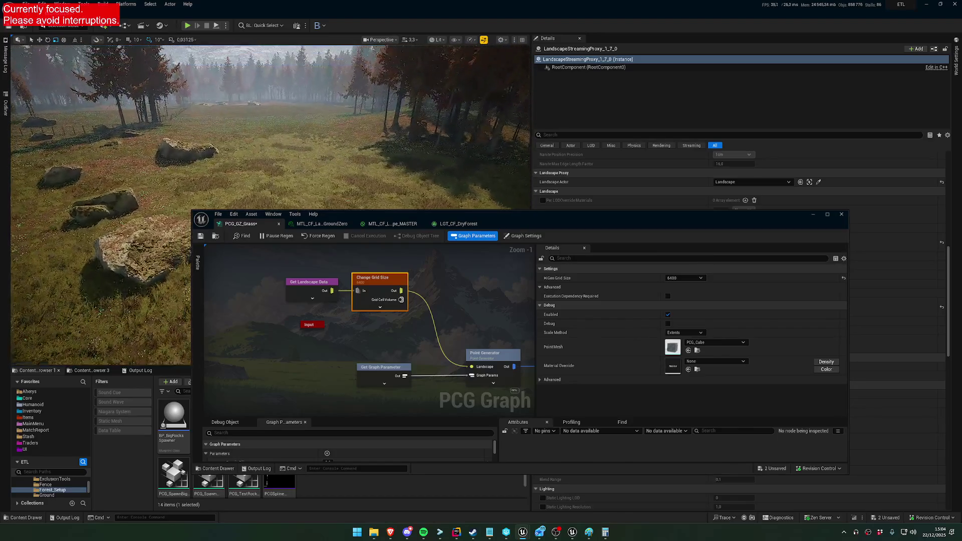
Step: Lower the HiGen Grid Size to 3200
click(683, 277)
click(681, 304)
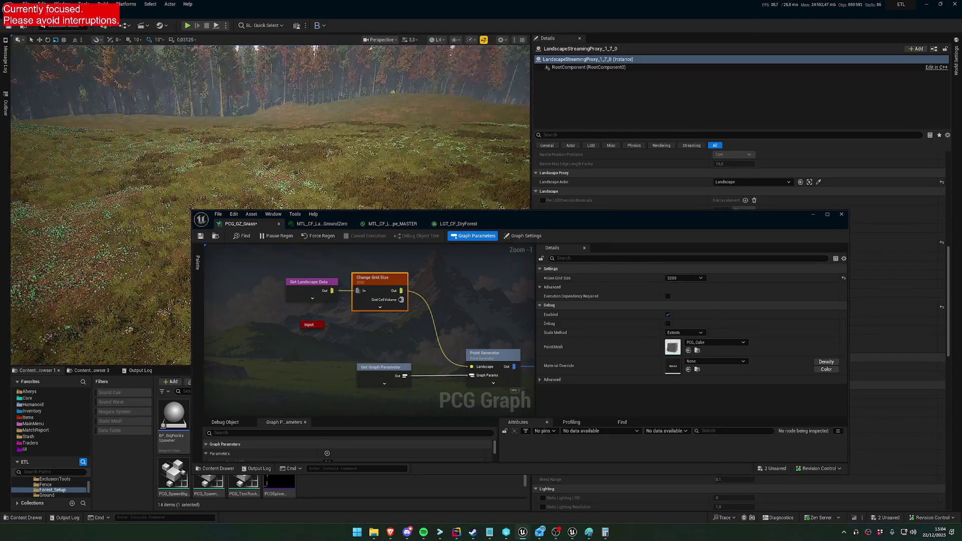
drag(483, 299, 429, 320)
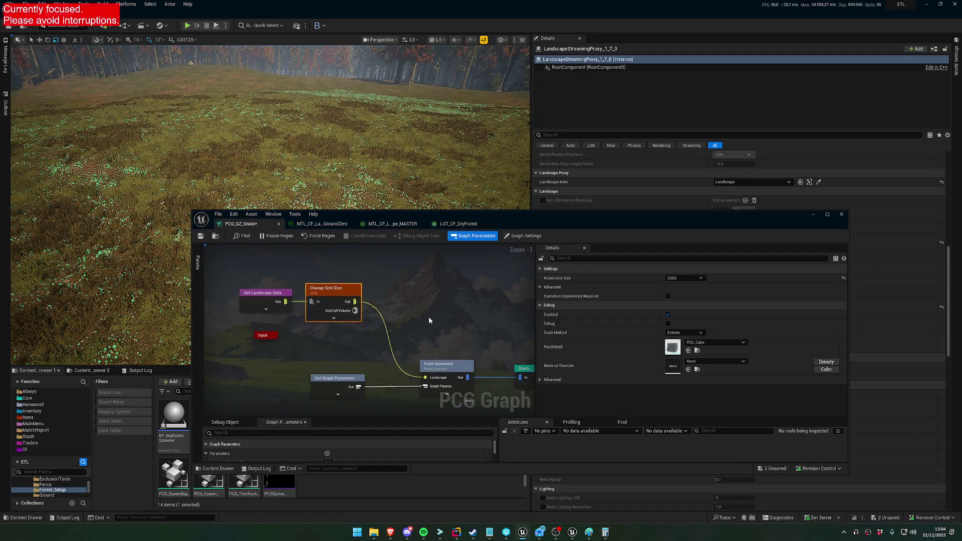
mouse_move(398, 351)
mouse_down()
mouse_move(368, 330)
mouse_move(326, 337)
mouse_move(453, 286)
mouse_up()
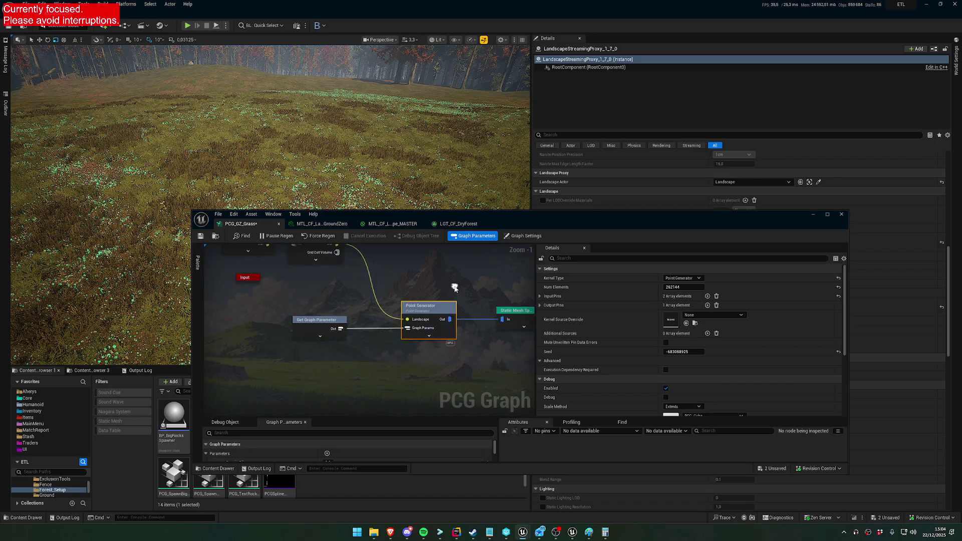
Step: Inspect Get Graph Parameter and the Point Generator's Landscape and GraphParams input pins
click(319, 320)
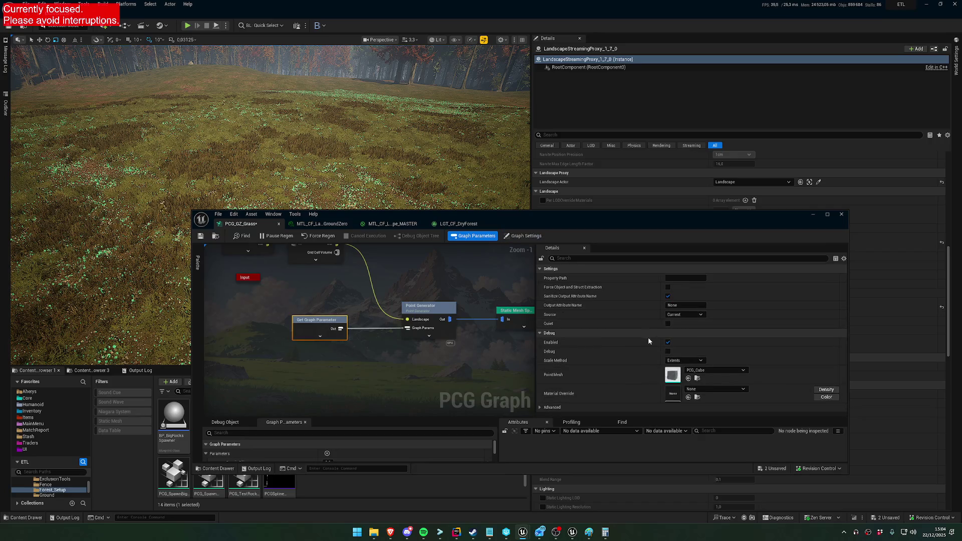
mouse_move(431, 258)
mouse_down()
mouse_move(368, 271)
mouse_move(346, 309)
mouse_move(372, 296)
mouse_up()
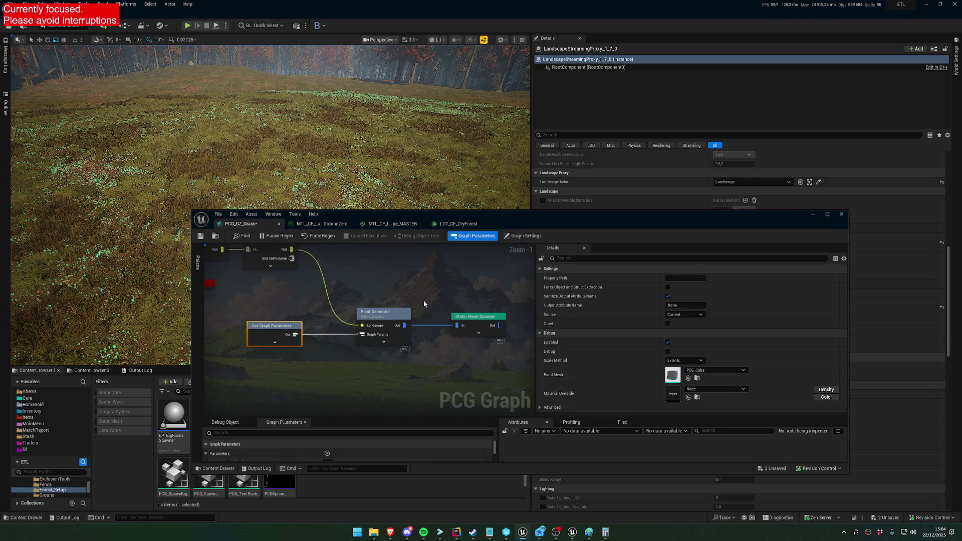
click(388, 309)
click(540, 296)
click(545, 305)
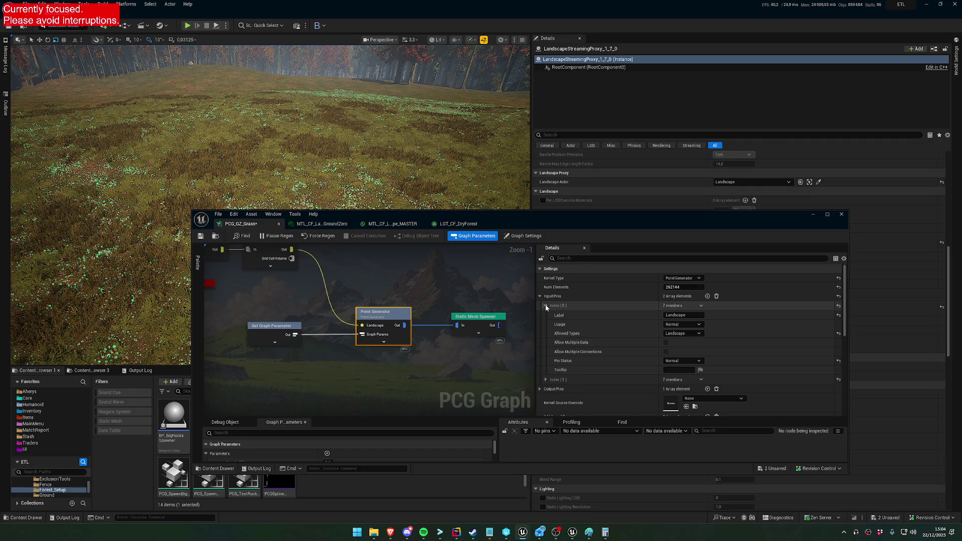
click(545, 305)
click(545, 314)
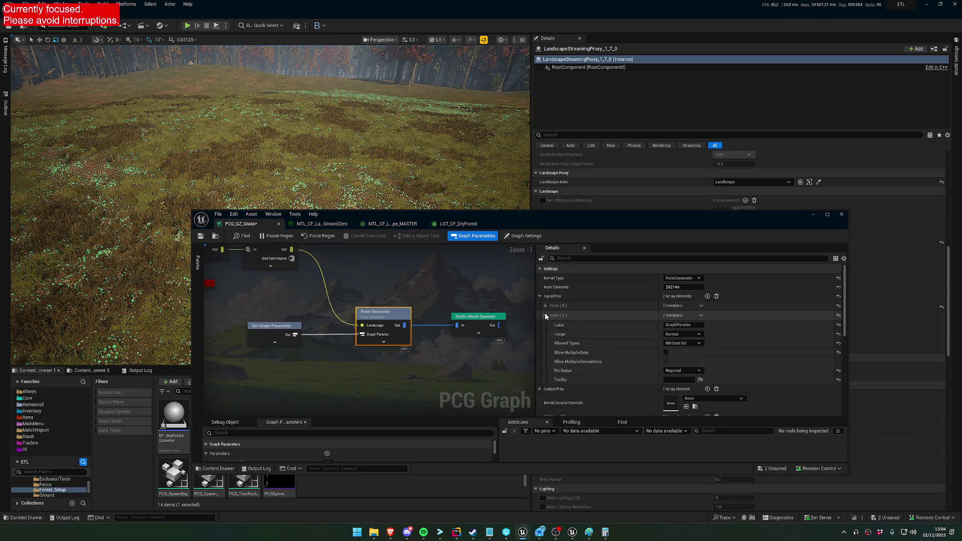
click(545, 315)
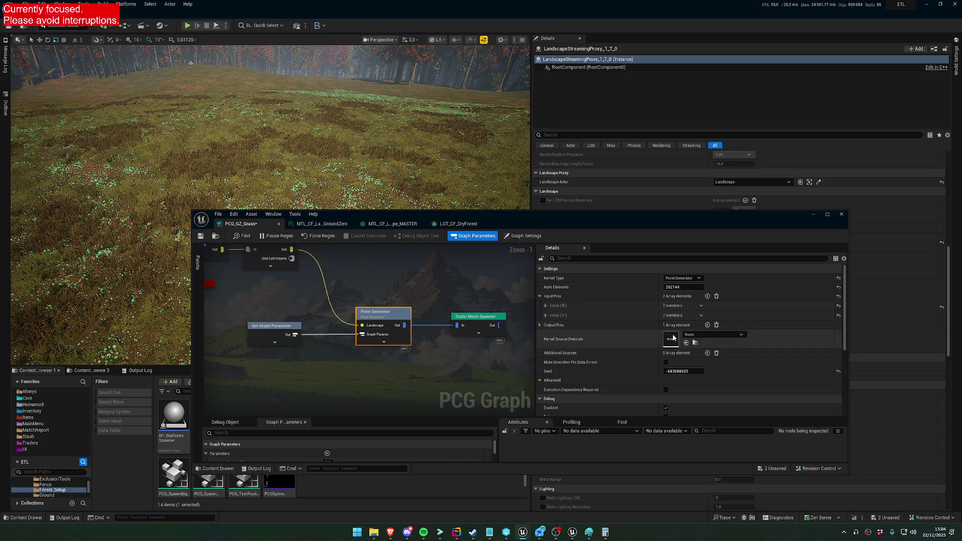
Step: Show the Static Mesh Spawner's mesh entries, the first using PCG_Seedling_01
scroll(640, 364, down, 3)
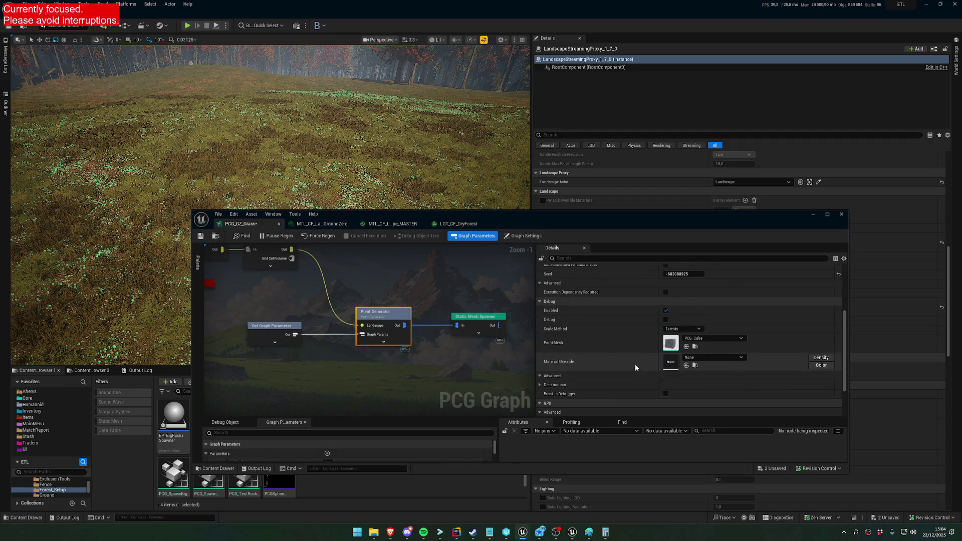
click(476, 318)
scroll(694, 387, down, 3)
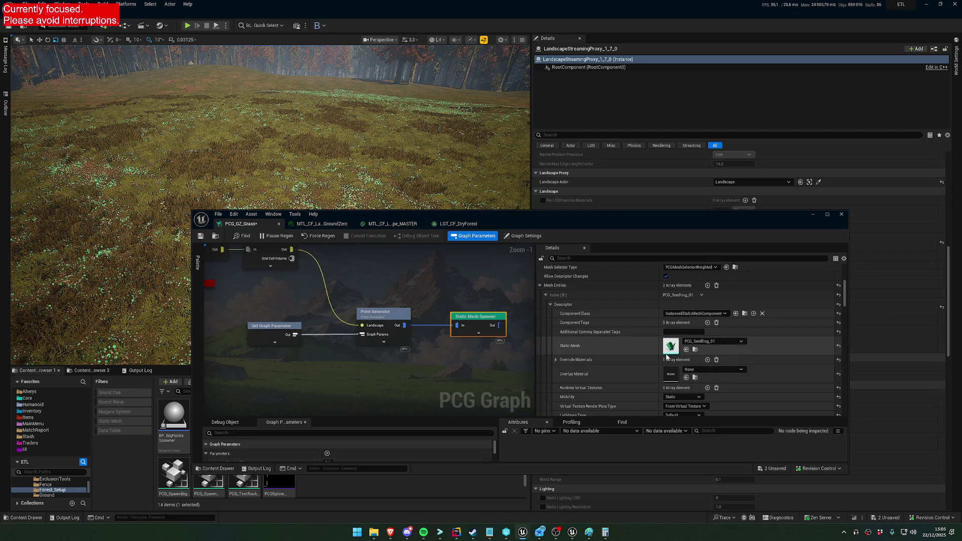
Step: Check the LGT_CF_DryForest grass type's details for its first grass variety mesh
mouse_move(549, 223)
mouse_down()
mouse_move(576, 191)
mouse_move(559, 121)
mouse_up()
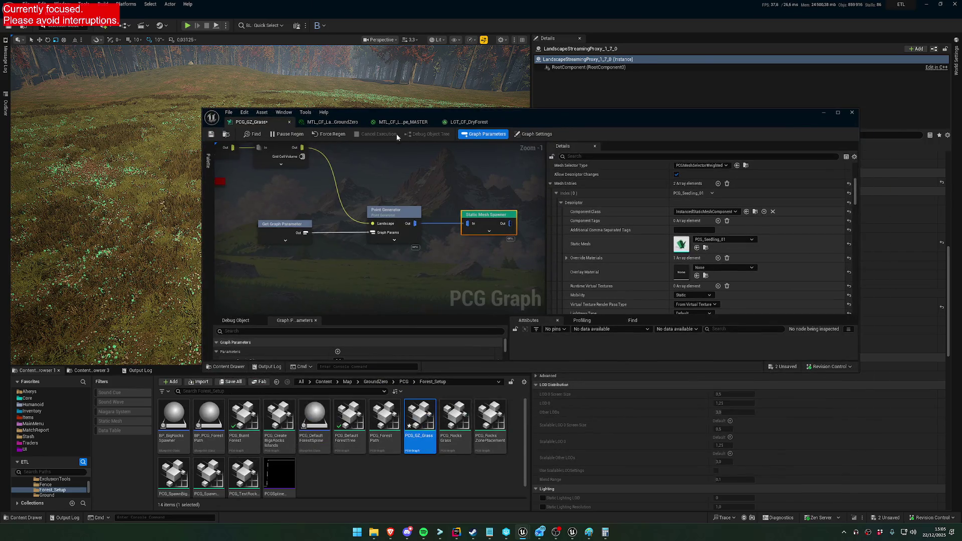
click(345, 123)
click(401, 123)
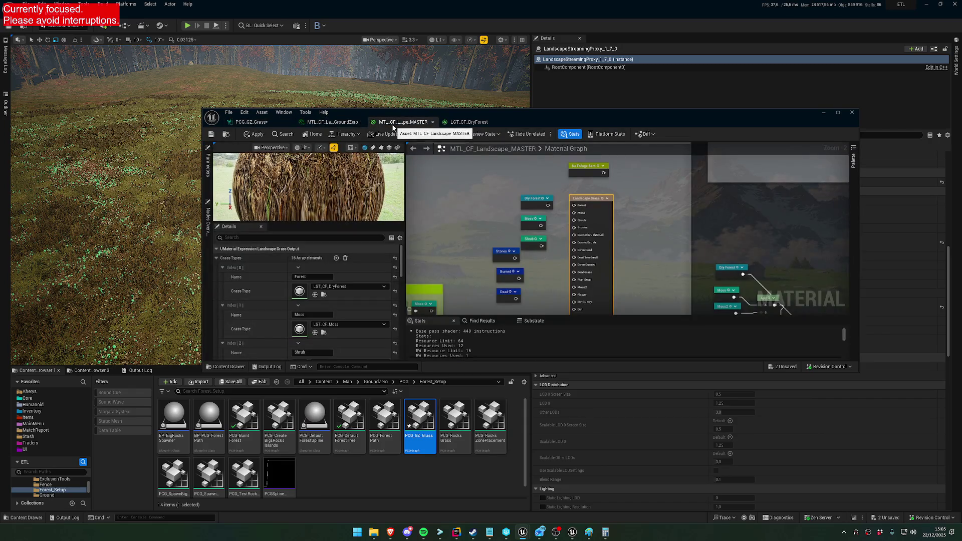
click(466, 121)
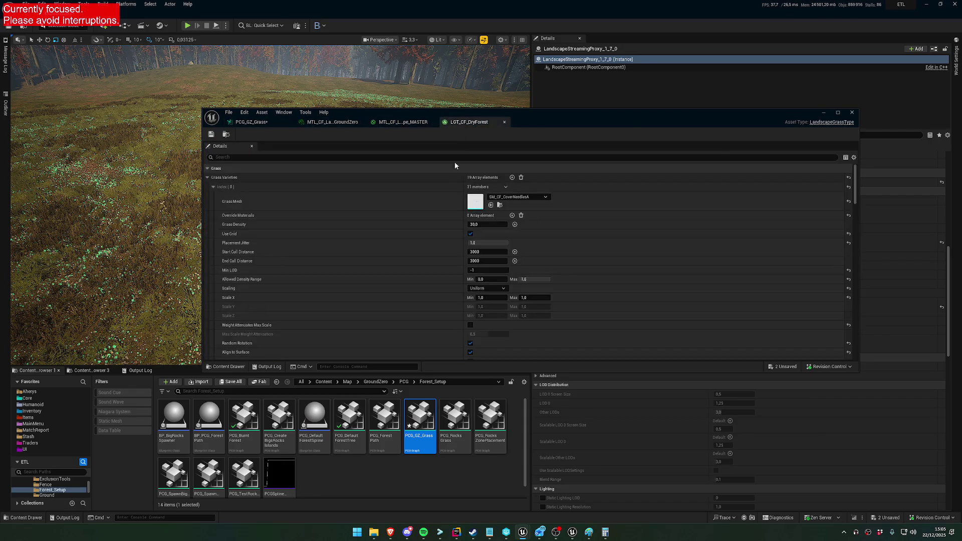
click(500, 205)
Step: Set the spawner's first mesh entry to SM_CF_CoverNeedlesA and expand the second entry's descriptor
click(250, 123)
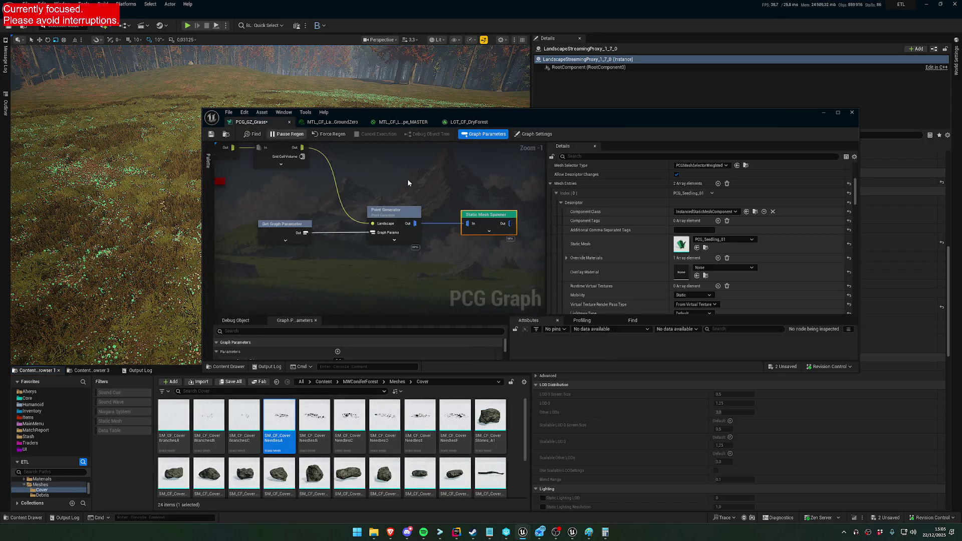
click(697, 249)
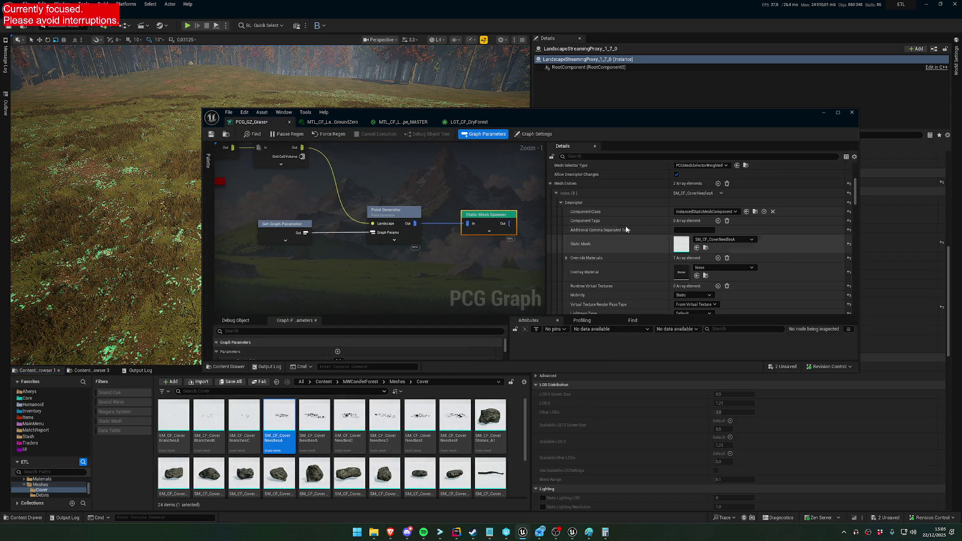
click(556, 193)
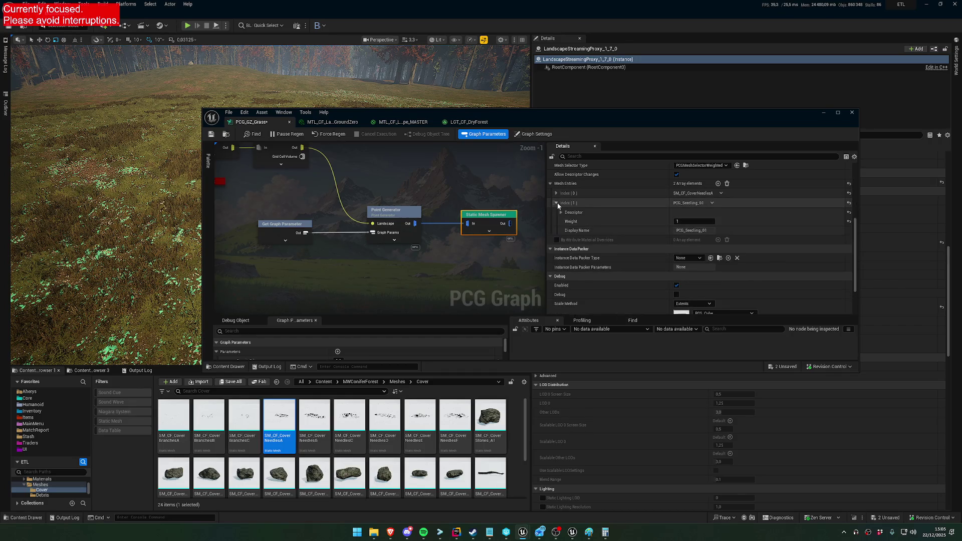
click(561, 211)
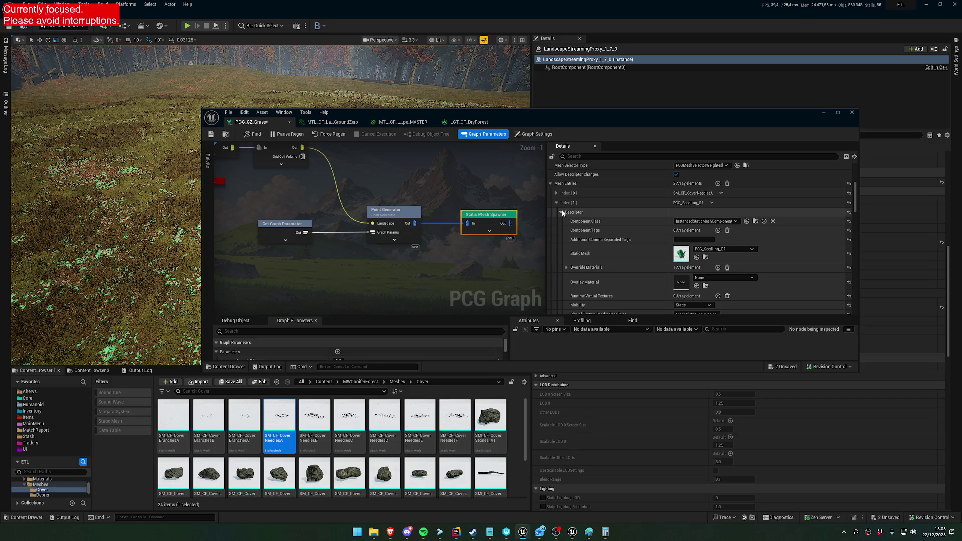
Step: Return to the LGT_CF_DryForest grass type details
click(330, 121)
click(401, 121)
click(440, 122)
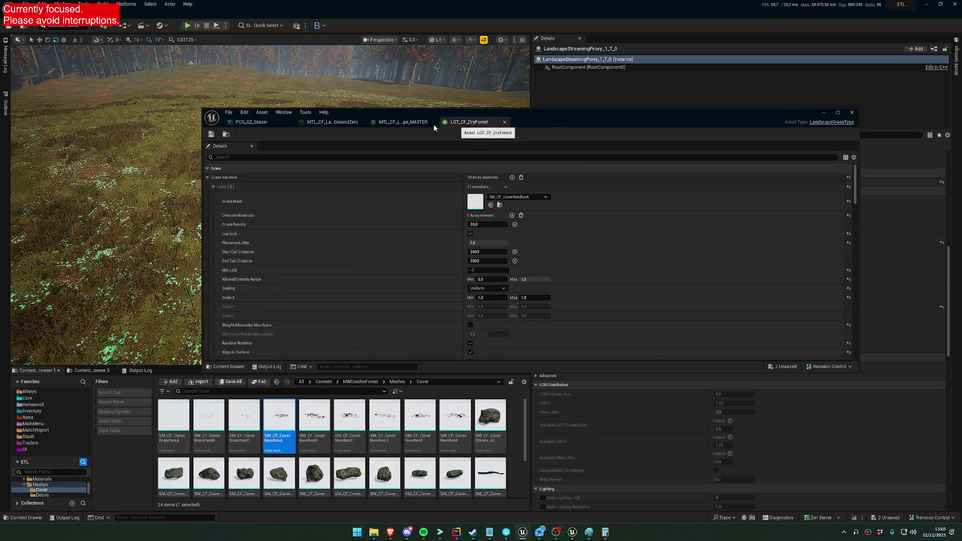
Step: In LGT_CF_DryForest, collapse grass variety Index[0] to view Index[1]'s mesh, SM_CF_CoverNeedlesB
click(400, 122)
click(469, 122)
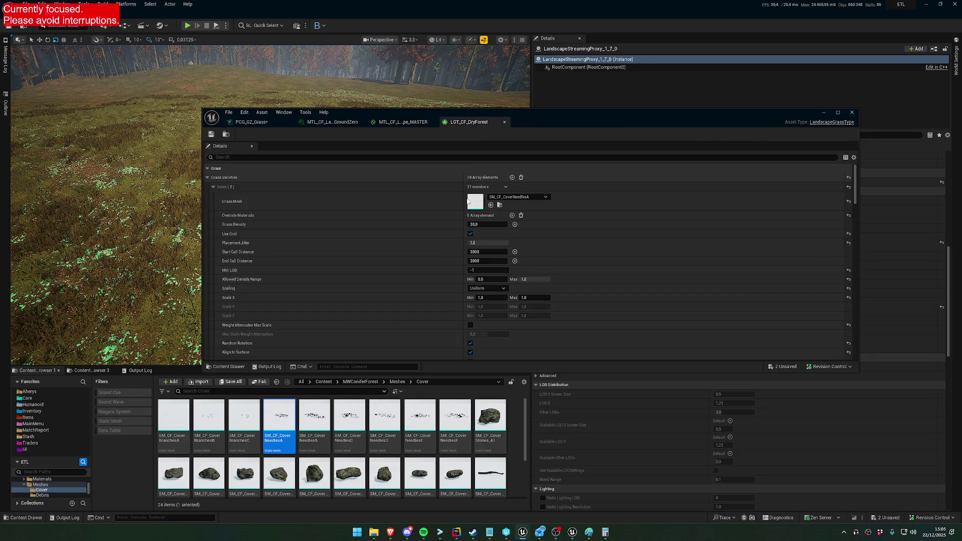
click(214, 186)
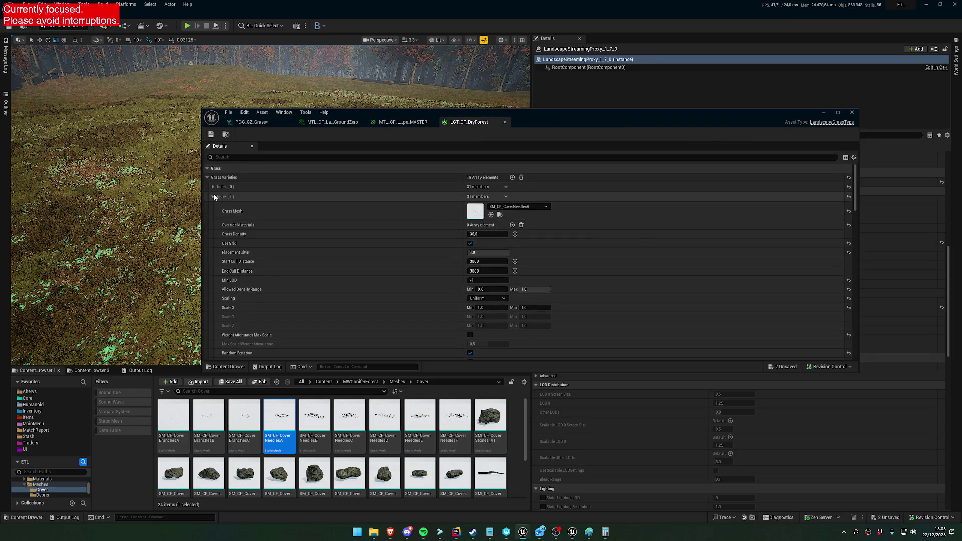
click(212, 195)
click(212, 196)
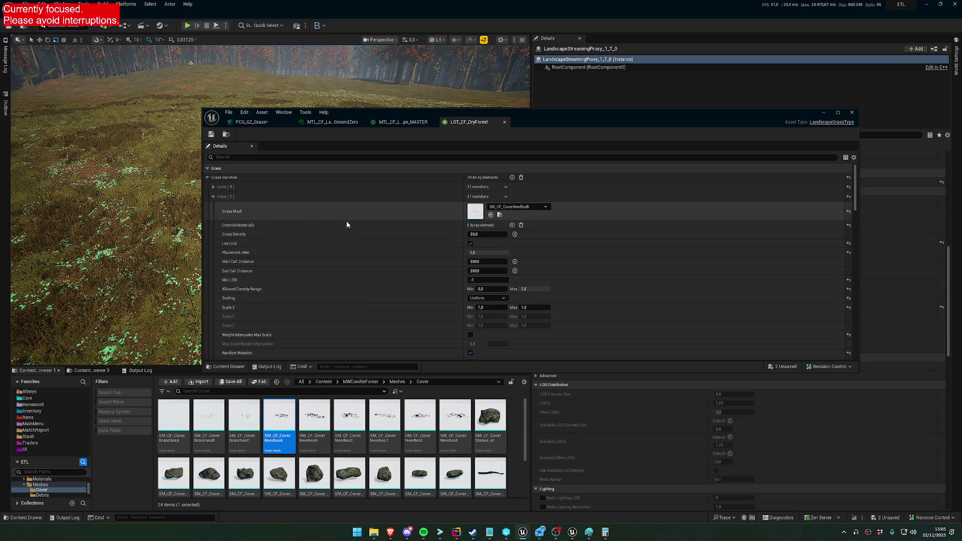
Step: Close the MTL_CF_Landscape_GroundZero material instance tab and return to the PCG grass graph
click(404, 123)
click(336, 122)
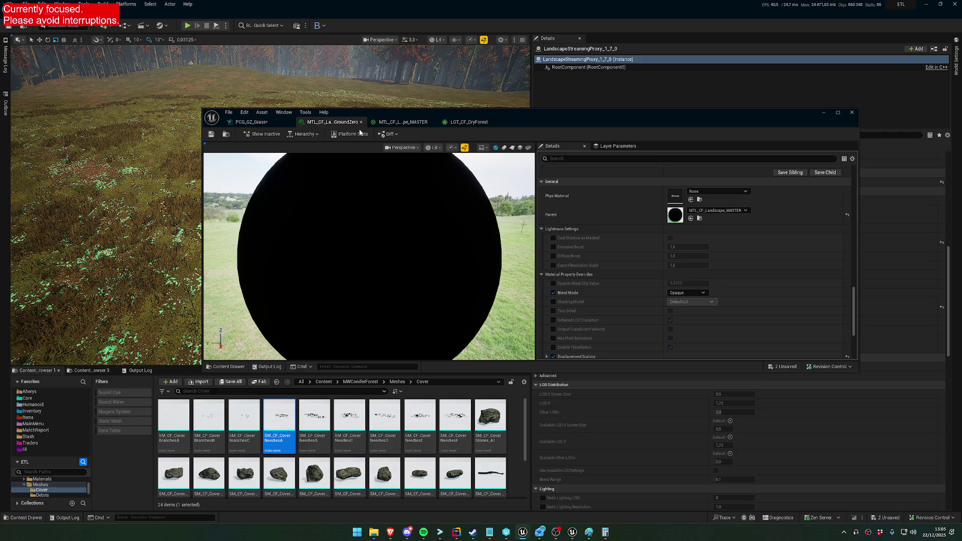
click(361, 123)
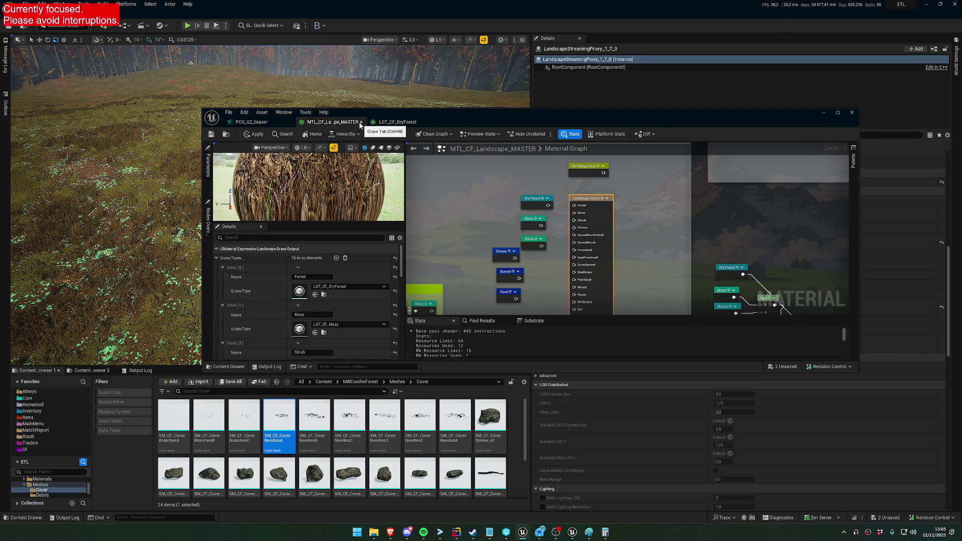
click(279, 122)
Step: Set the second mesh entry to SM_CF_CoverNeedlesB and duplicate it into a third entry
shift+click(653, 260)
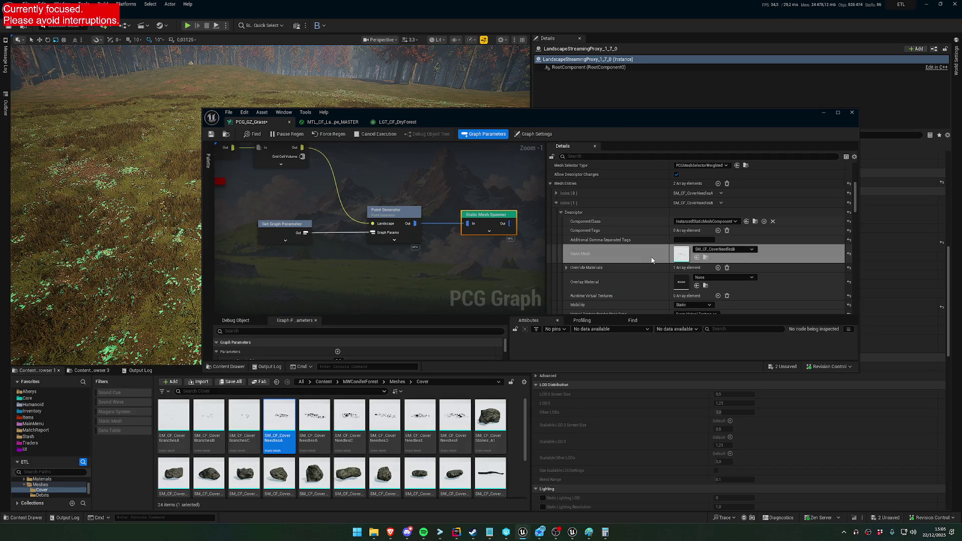
click(556, 204)
click(721, 203)
click(735, 230)
Step: Check the third DryForest grass variety and set the third mesh entry to SM_CF_CoverNeedlesC
click(556, 213)
click(561, 222)
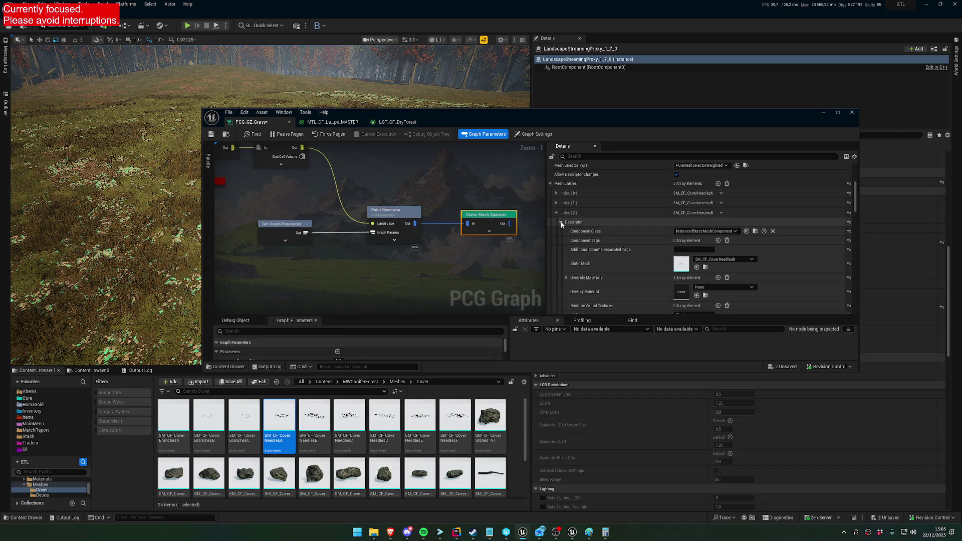
click(397, 121)
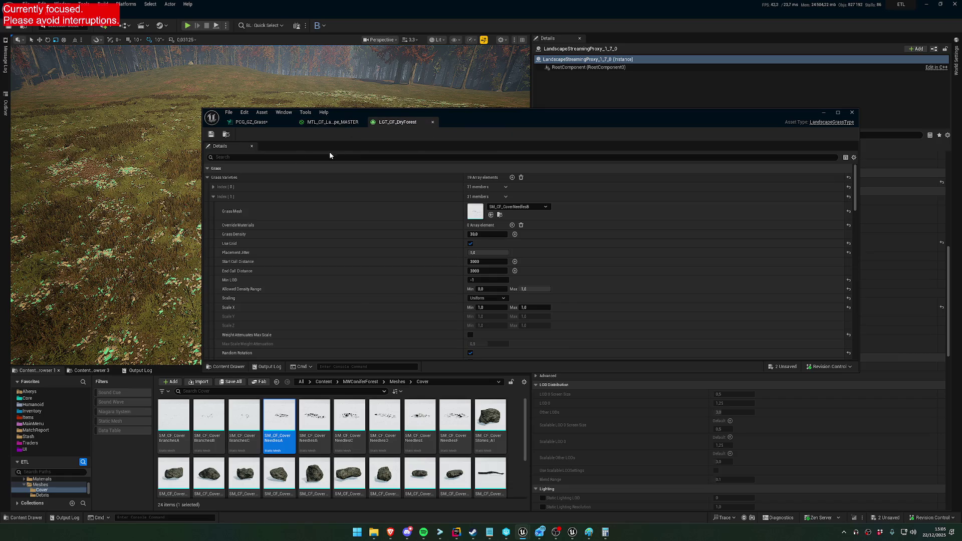
click(213, 196)
click(213, 207)
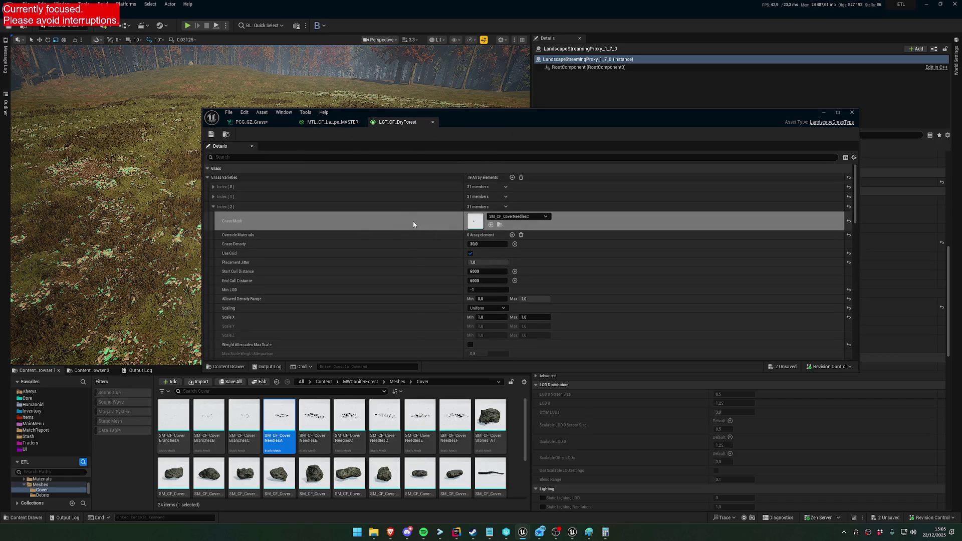
click(343, 124)
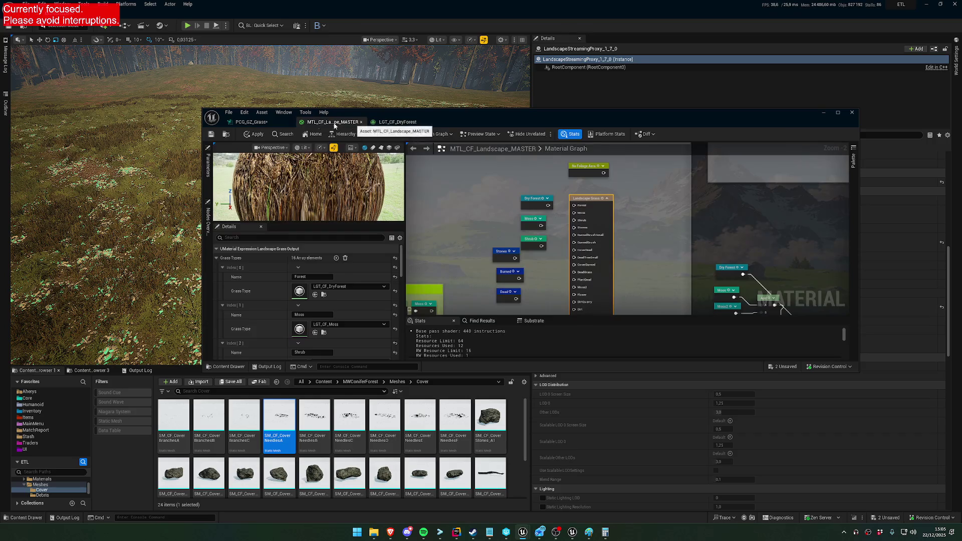
click(250, 122)
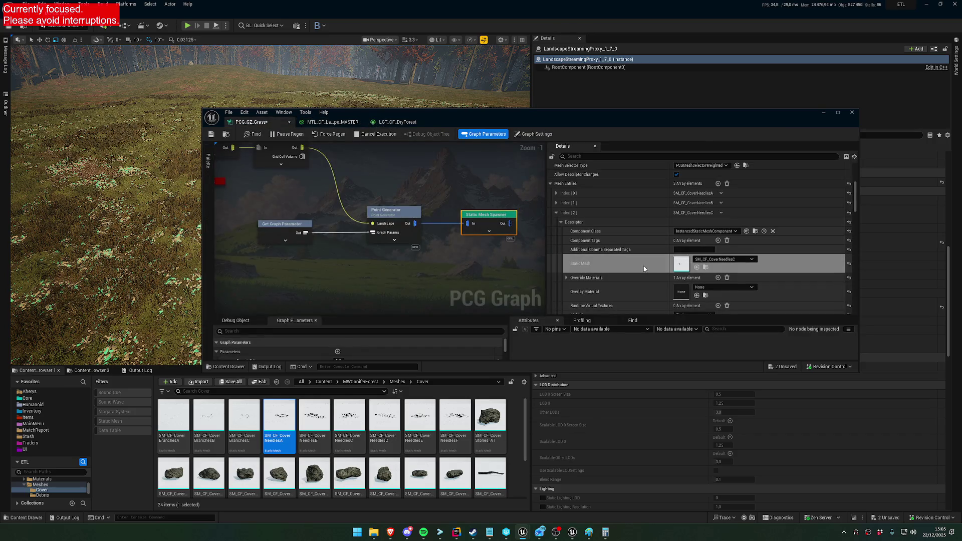
key(ctrl+z)
Step: Duplicate the third entry and paste SM_CF_CoverNeedlesD into the new fourth mesh entry
click(721, 212)
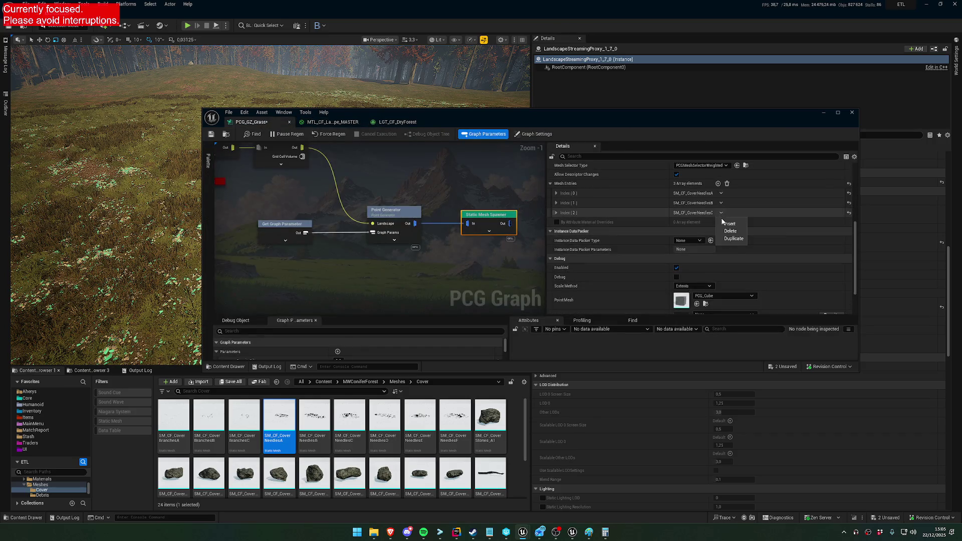
click(728, 239)
click(555, 222)
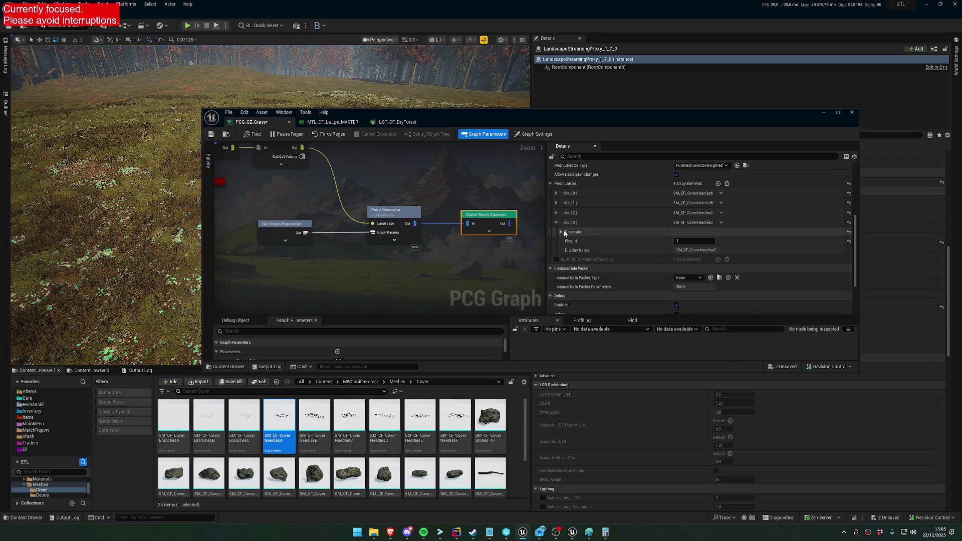
click(561, 232)
click(403, 123)
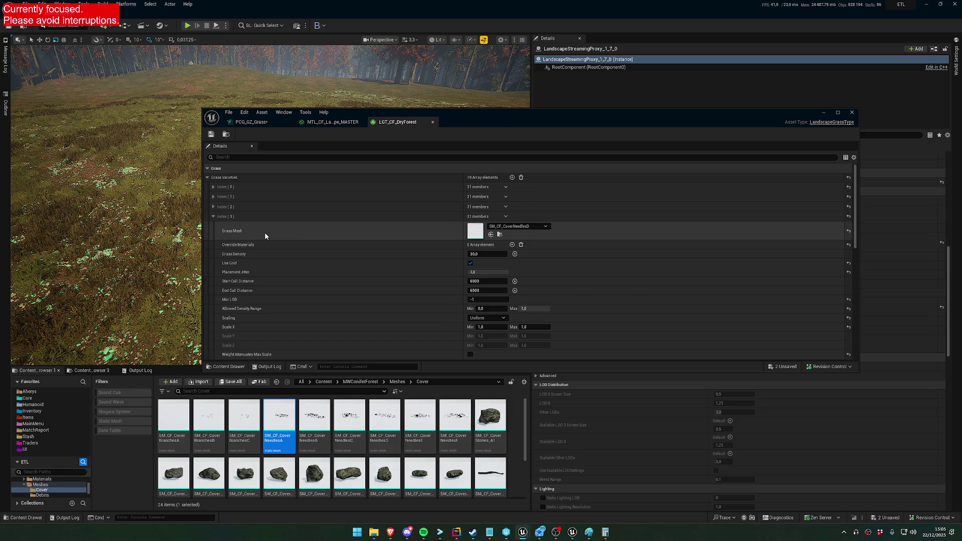
click(213, 216)
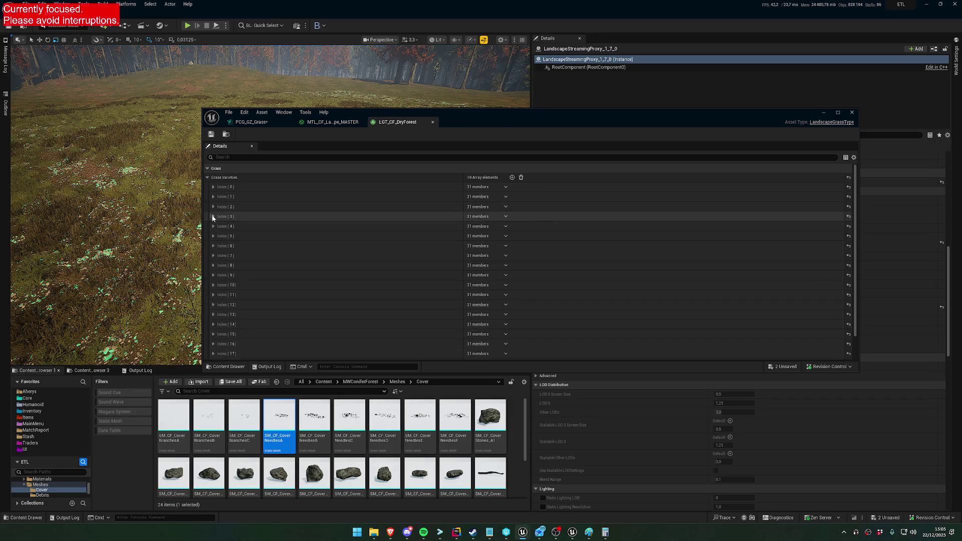
click(213, 227)
click(267, 121)
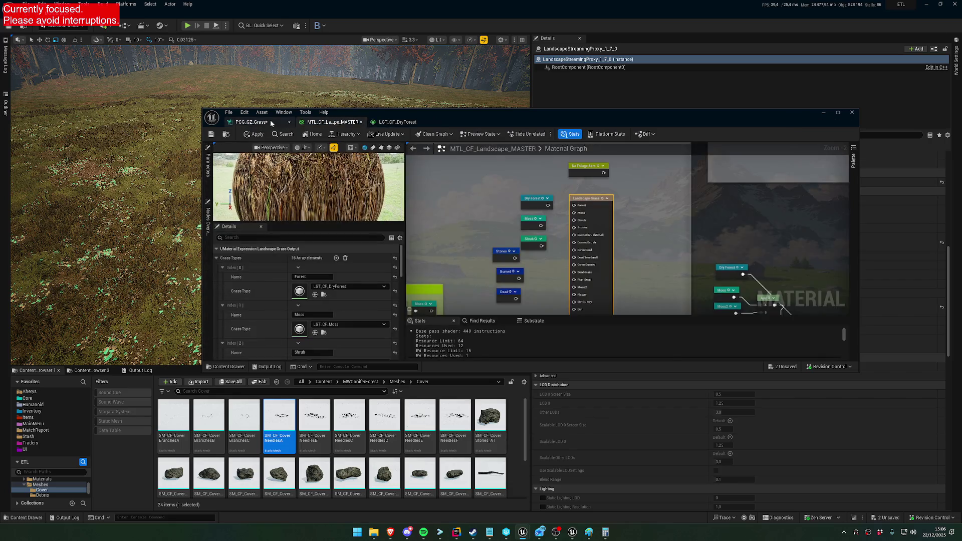
key(ctrl+v)
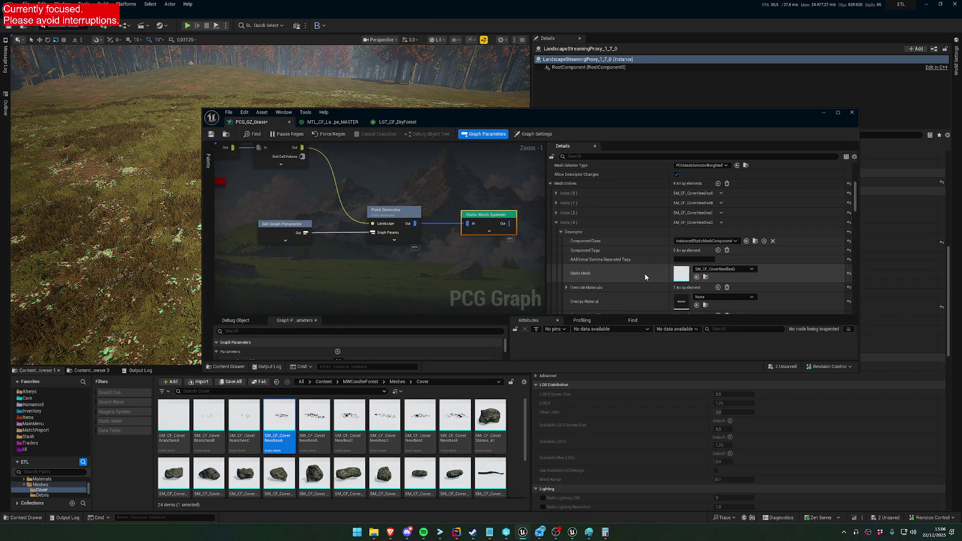
Step: Collapse the fourth mesh entry and look up the next DryForest grass variety's mesh
click(556, 222)
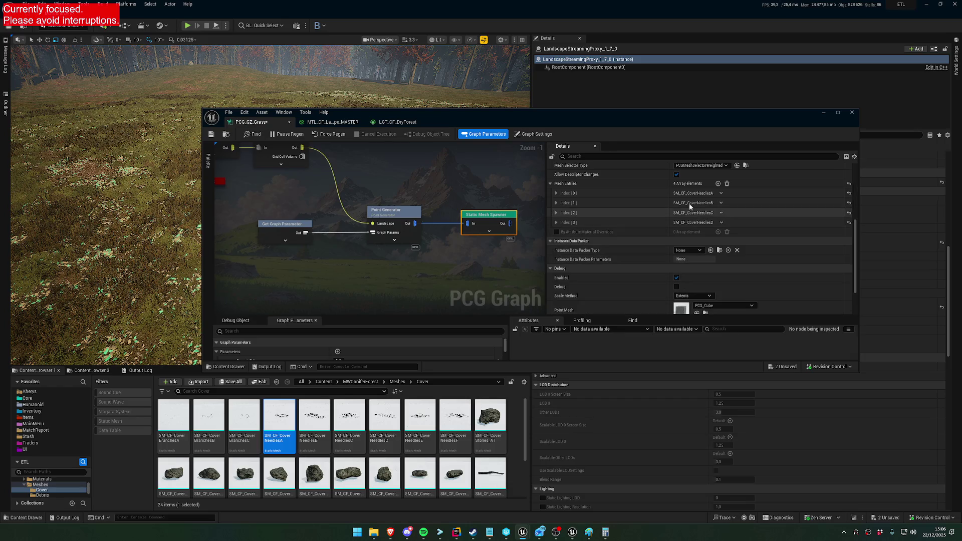
click(393, 122)
click(212, 226)
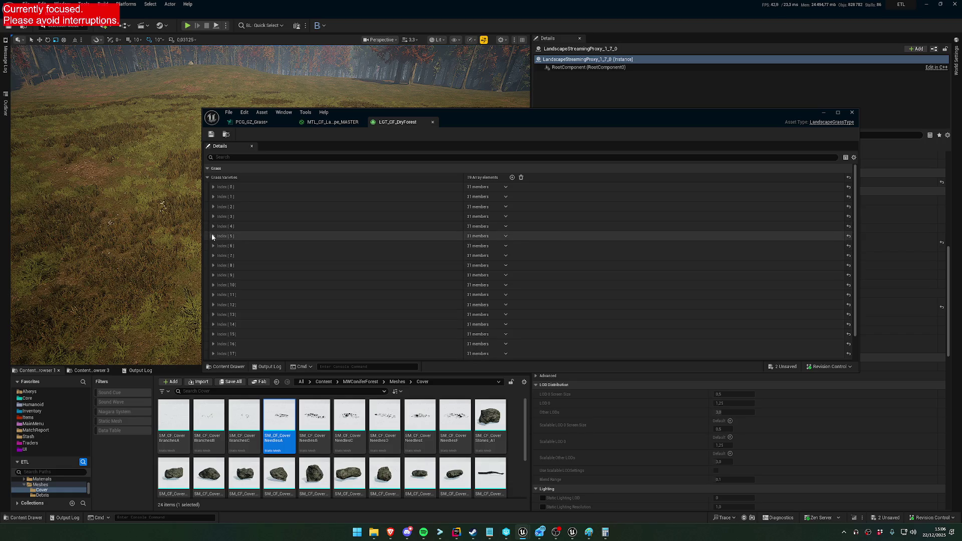
click(212, 235)
Step: Expand the fifth mesh entry's Descriptor and paste SM_CF_CoverNeedlesF as its Static Mesh
click(331, 122)
click(266, 123)
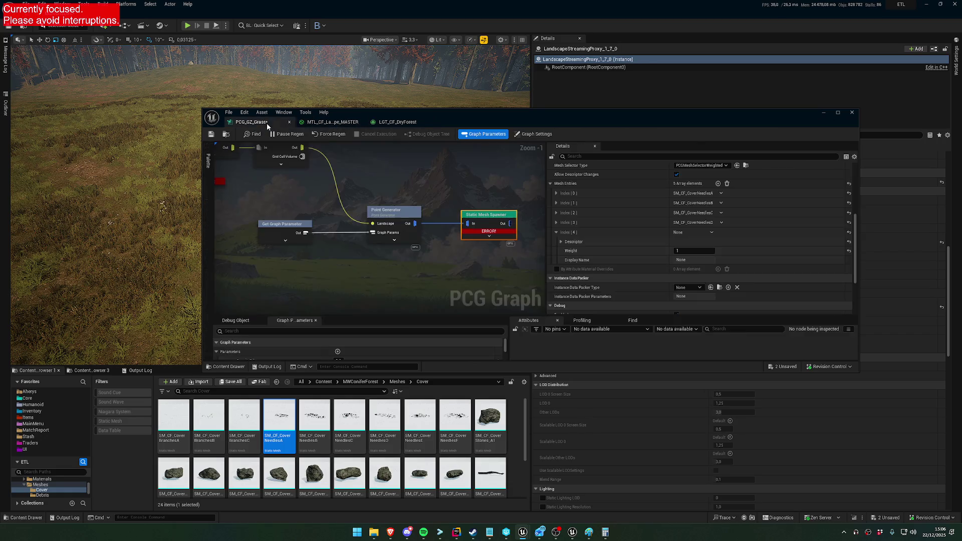
click(562, 241)
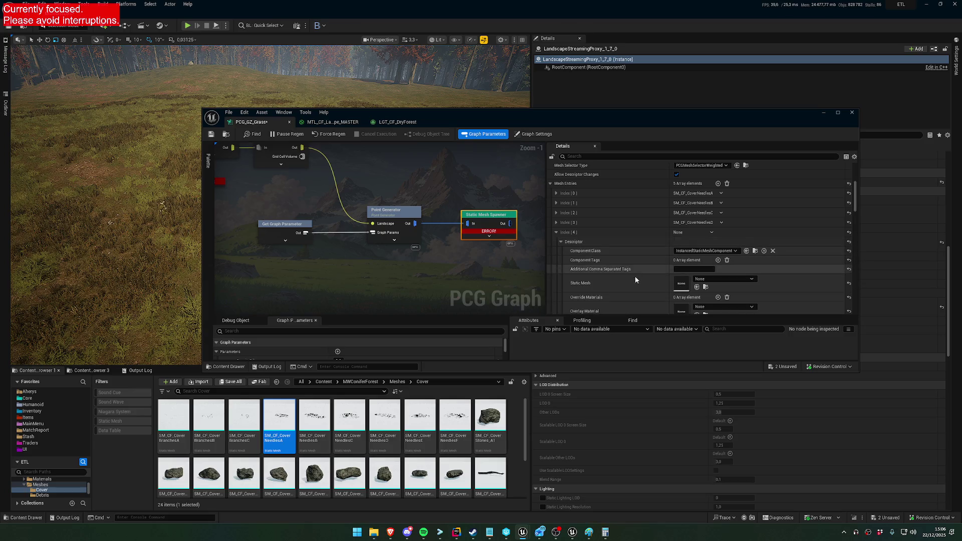
scroll(637, 278, down, 2)
key(ctrl+v)
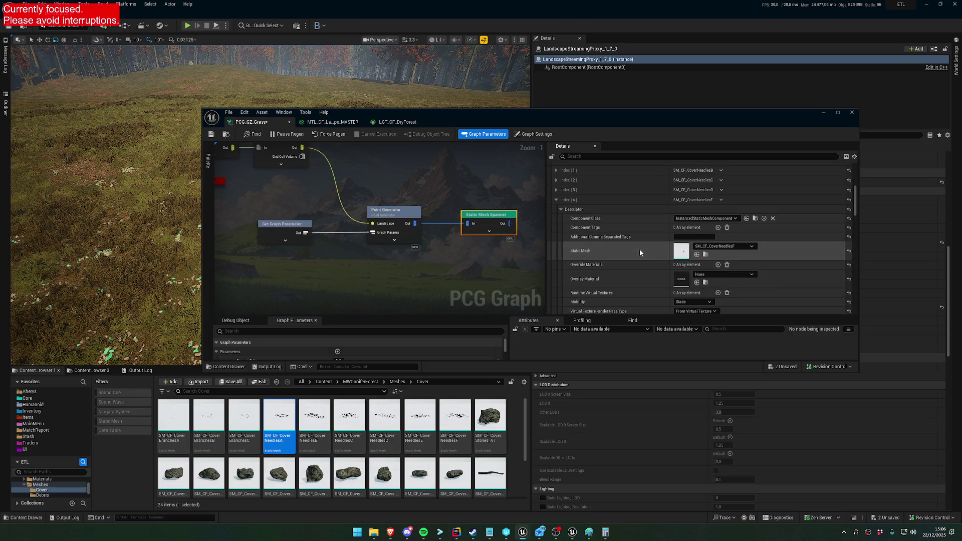
scroll(639, 270, down, 3)
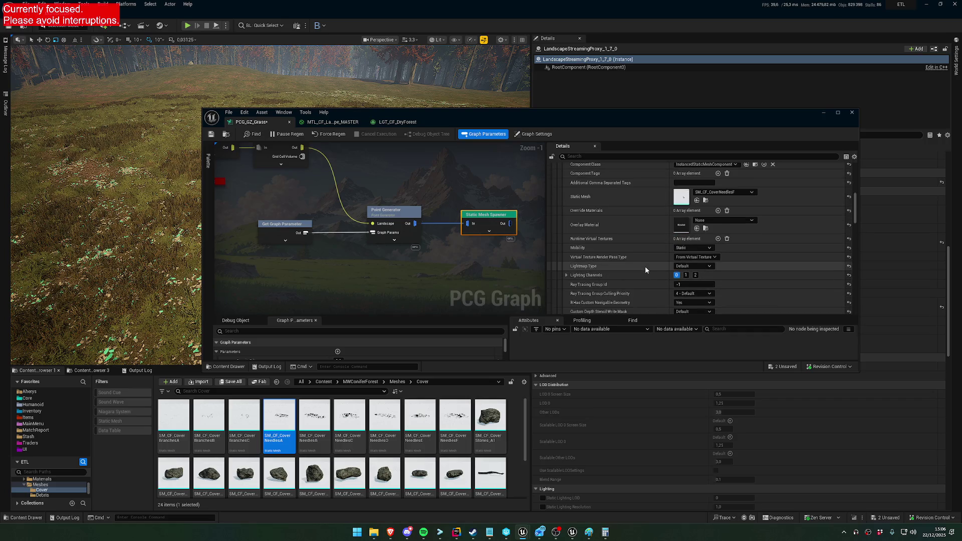
scroll(650, 275, down, 6)
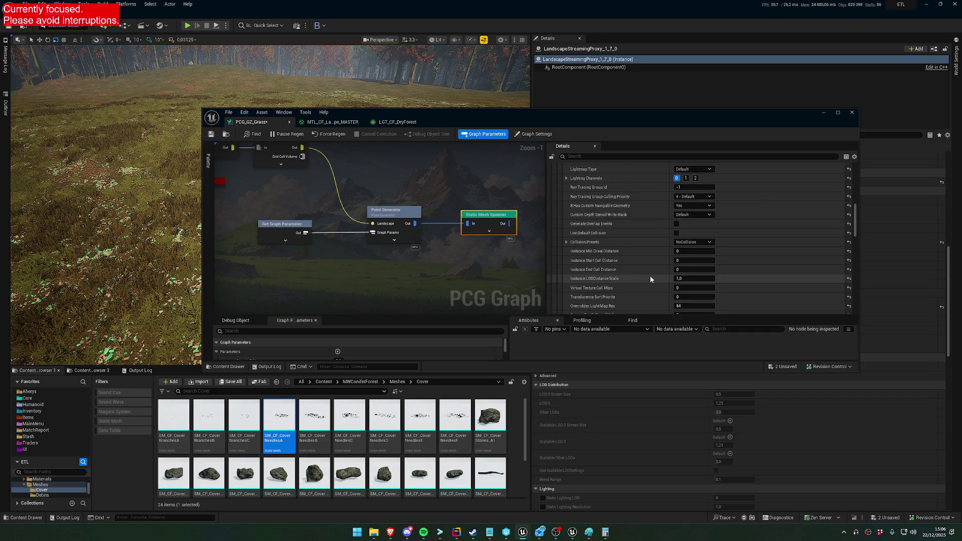
scroll(650, 278, up, 3)
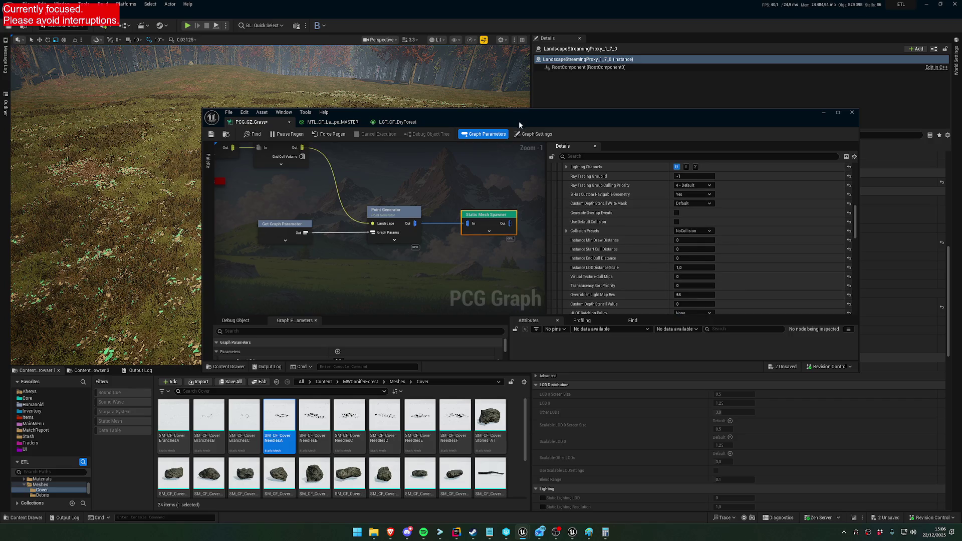
scroll(639, 251, up, 7)
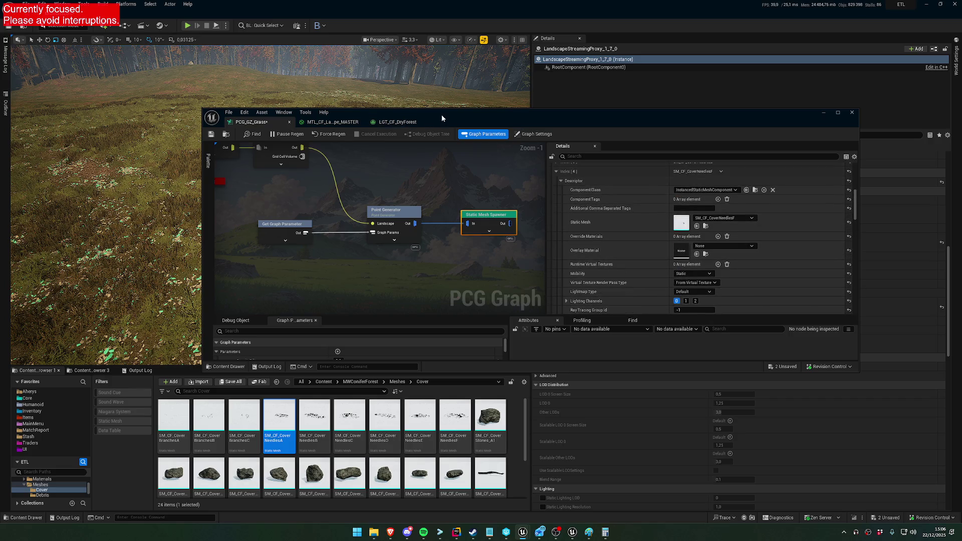
Step: Inspect the grass in the viewport, then remove Mesh Entries Index[0]'s override materials
drag(441, 113, 438, 280)
key(w)
scroll(427, 226, down, 2)
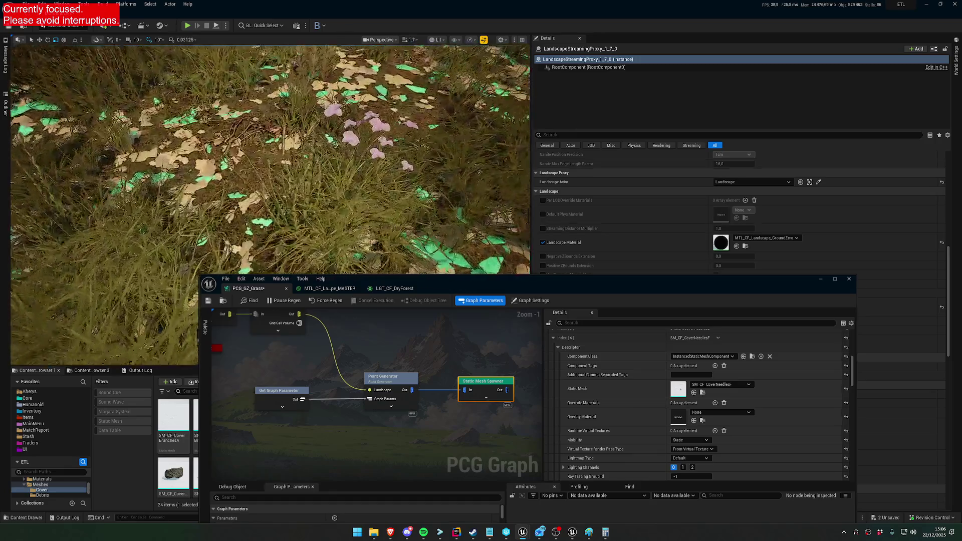
key(e)
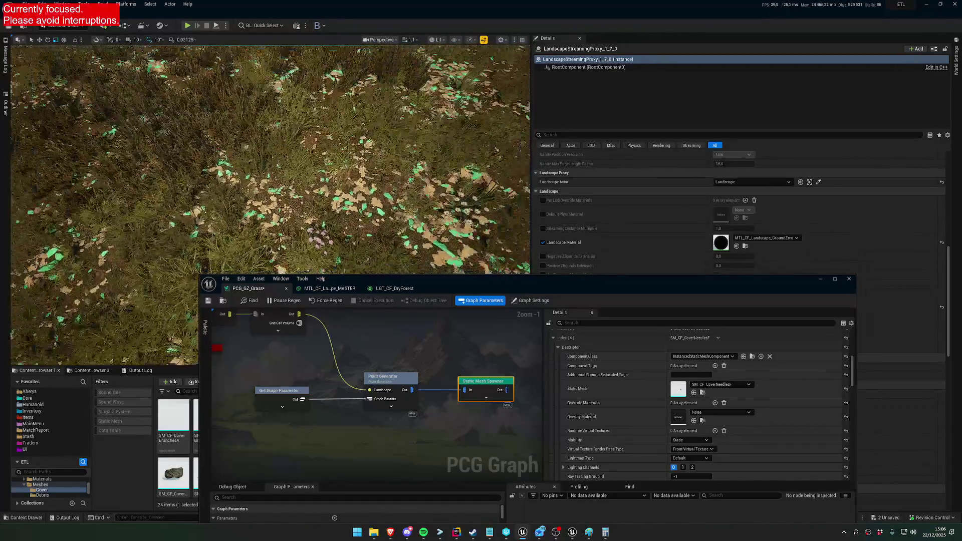
scroll(641, 343, up, 3)
click(557, 373)
click(557, 372)
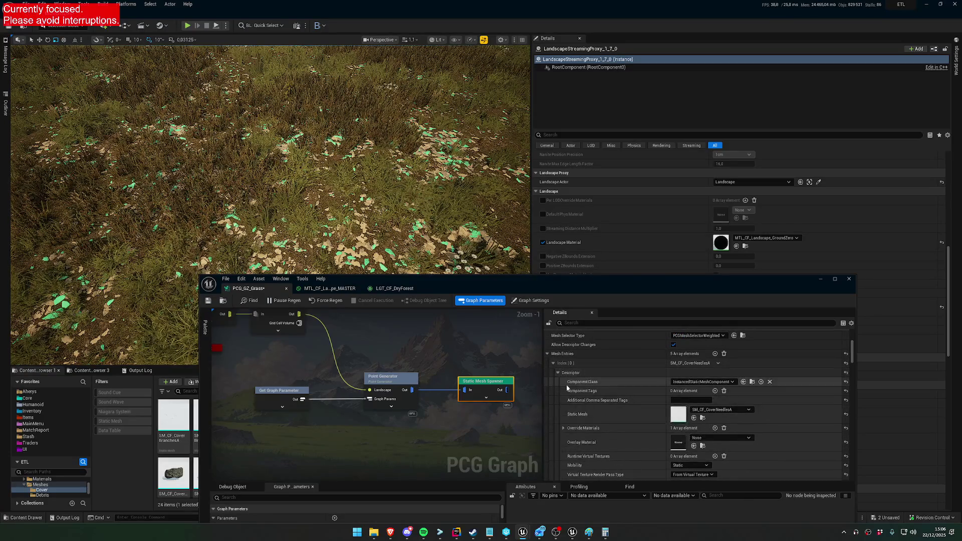
click(563, 428)
click(564, 427)
click(724, 428)
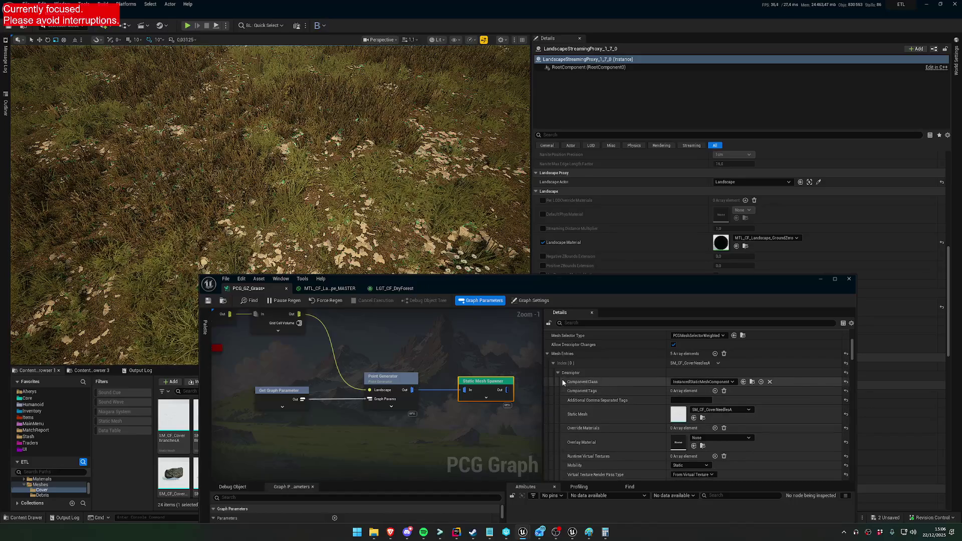
click(557, 373)
Step: Remove all override materials from Mesh Entries Index[1]
click(558, 409)
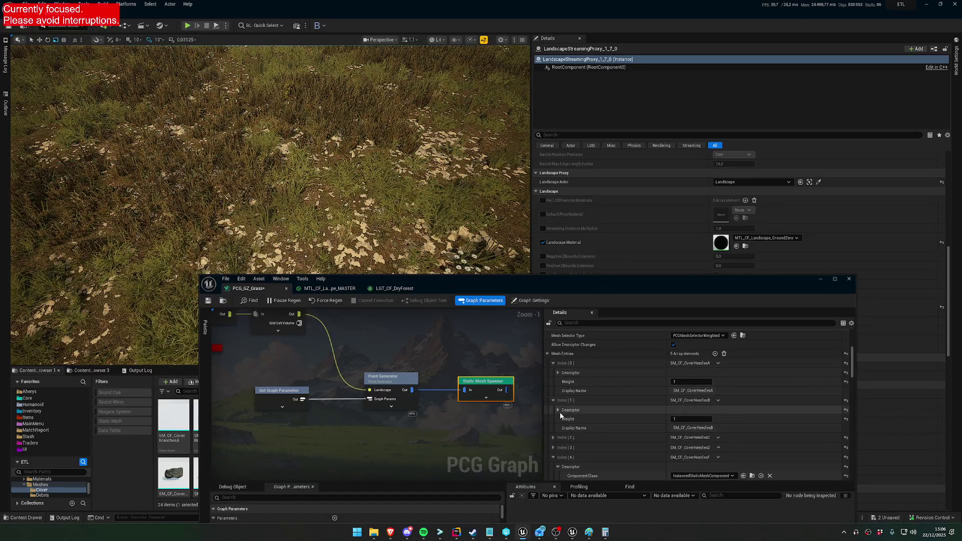
scroll(560, 410, down, 2)
click(563, 433)
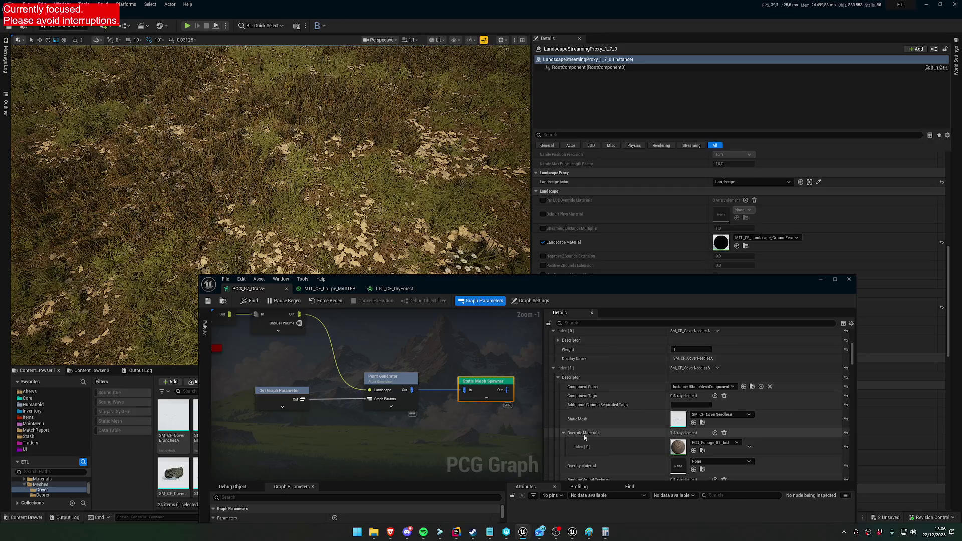
click(723, 433)
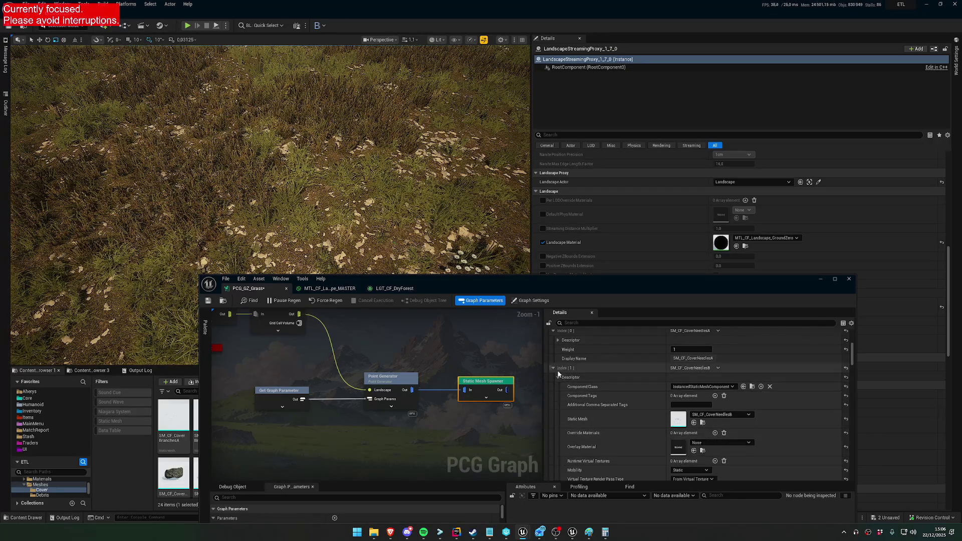
click(554, 367)
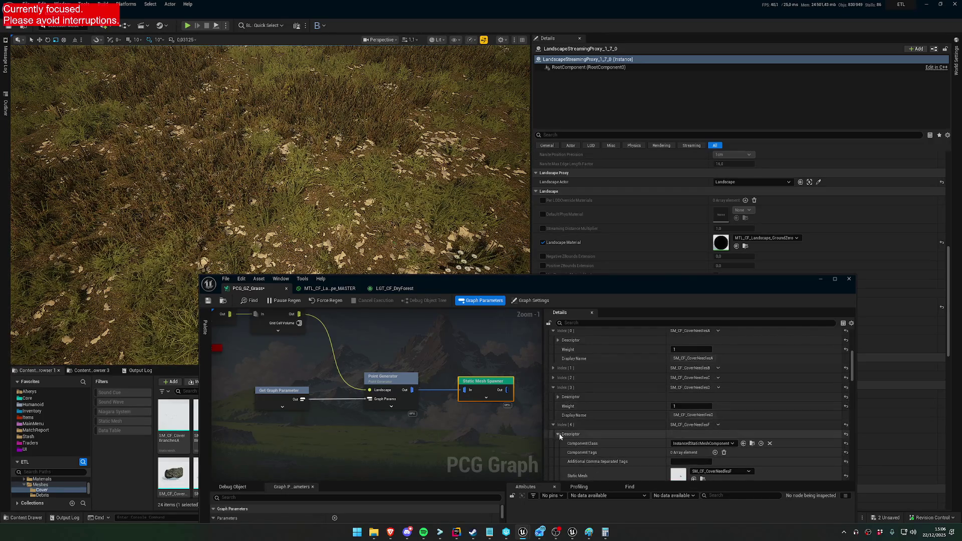
scroll(558, 433, down, 3)
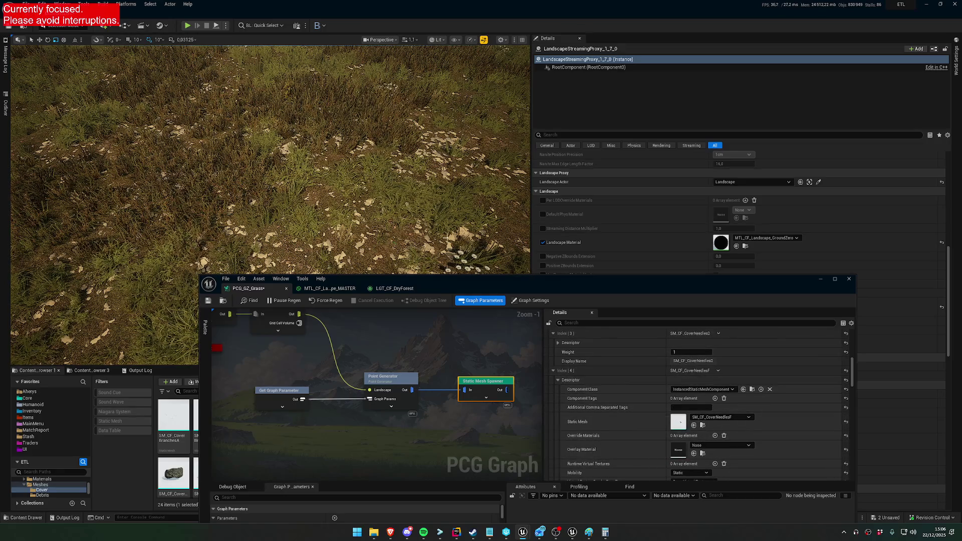
scroll(508, 59, up, 2)
scroll(270, 151, up, 5)
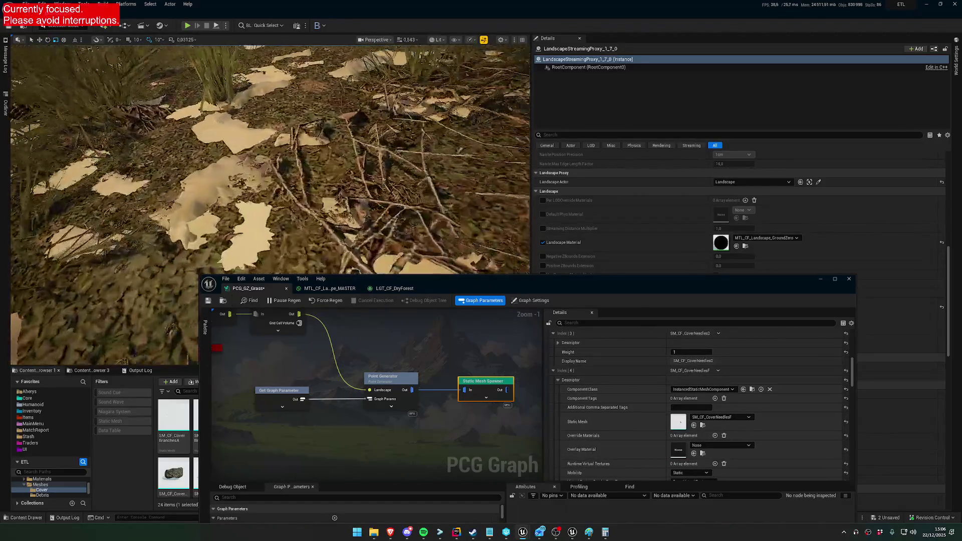
scroll(270, 150, down, 2)
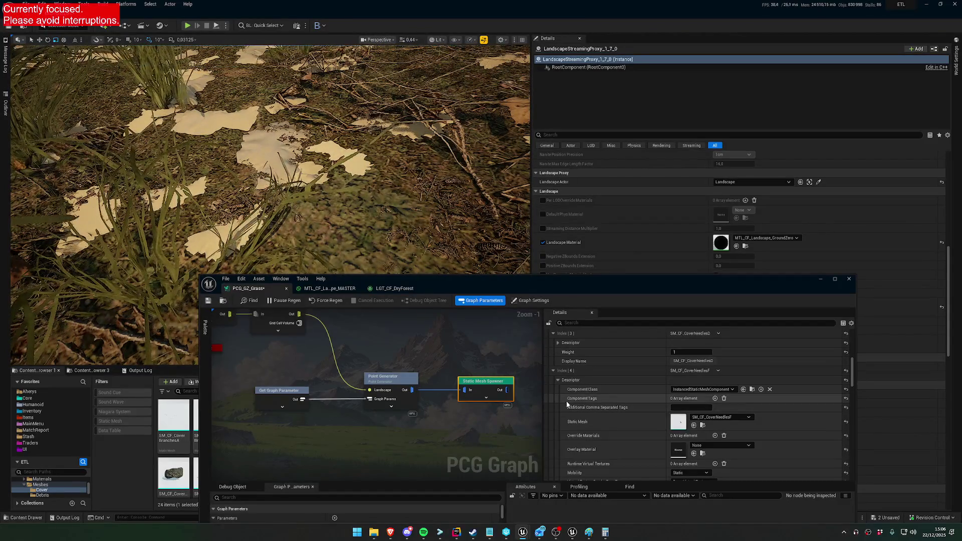
Step: Filter Details by 'materi' and clear the override materials of Index[2] and Index[3]
click(620, 323)
text(materi)
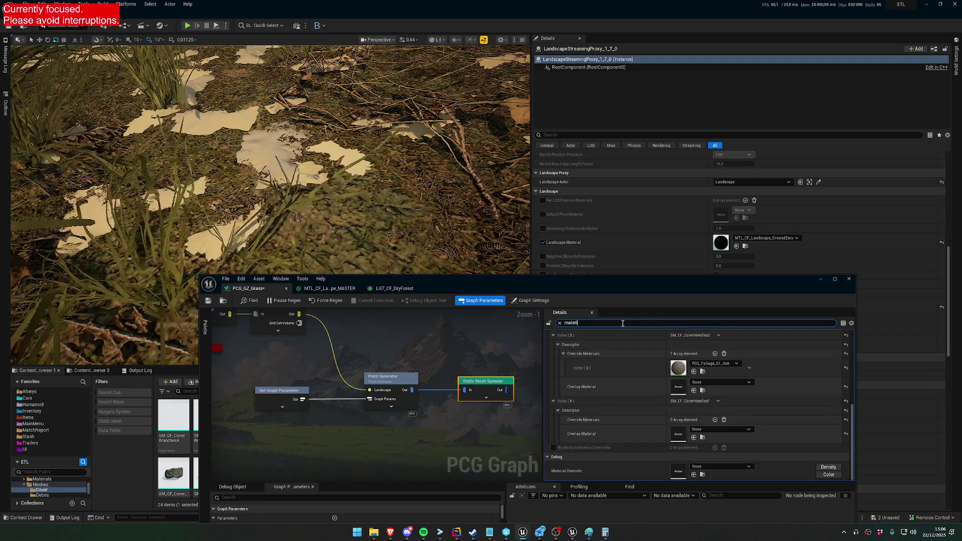
scroll(658, 416, up, 3)
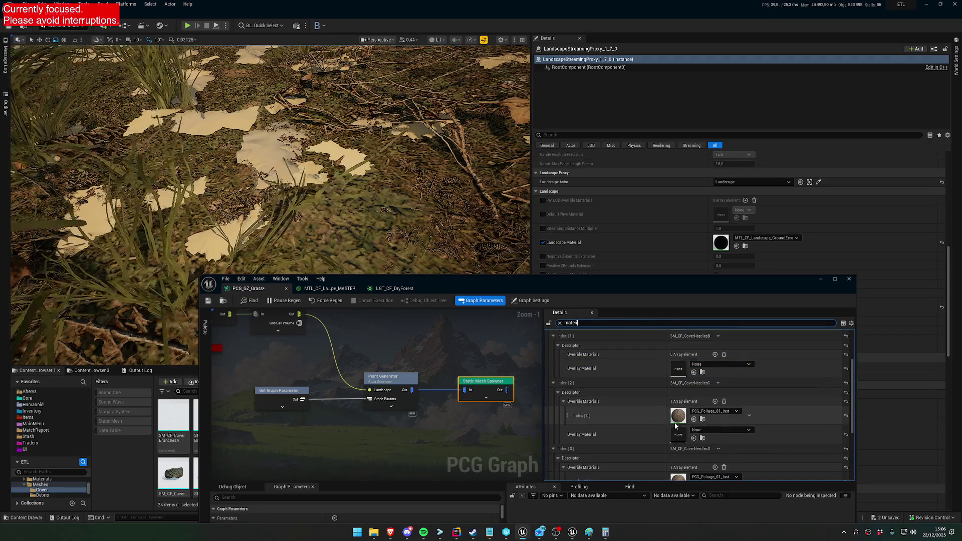
click(723, 402)
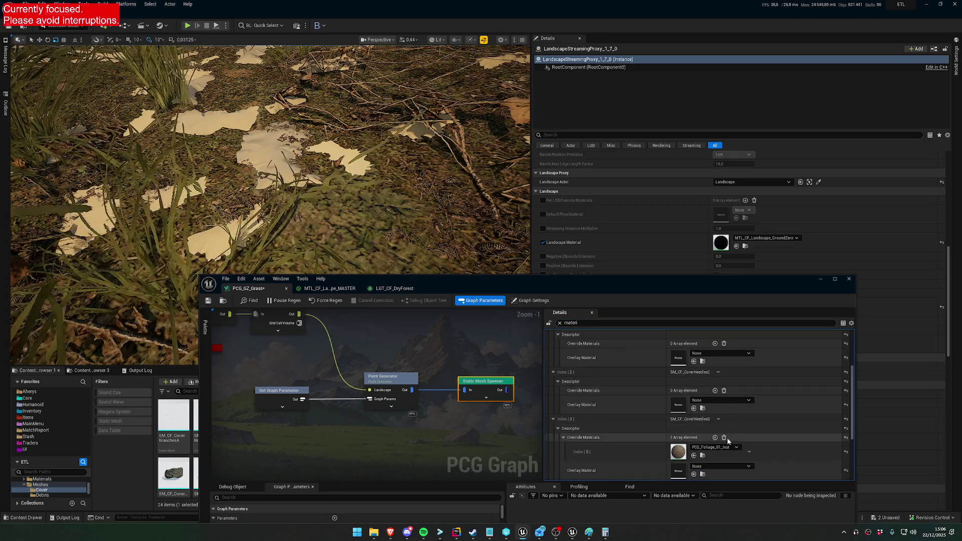
click(723, 437)
scroll(740, 428, up, 5)
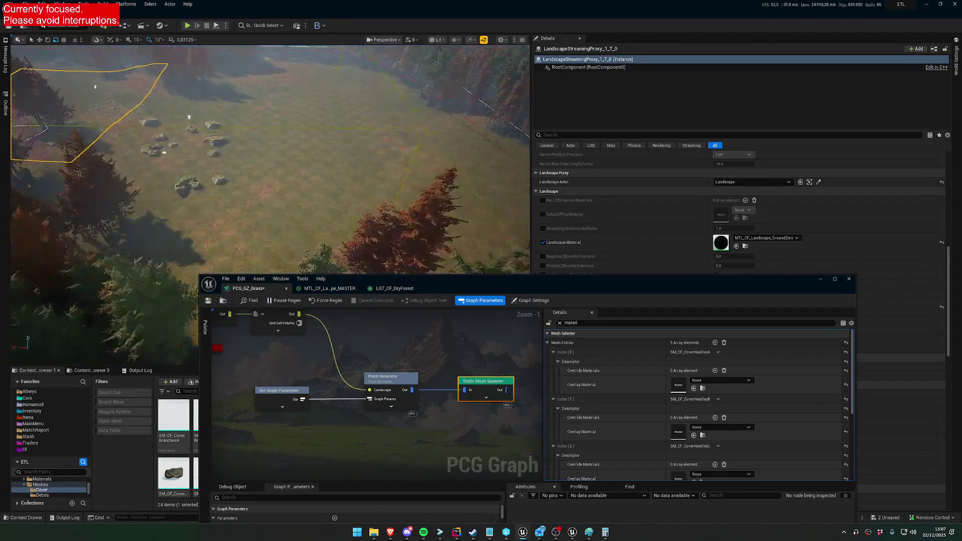
key(f)
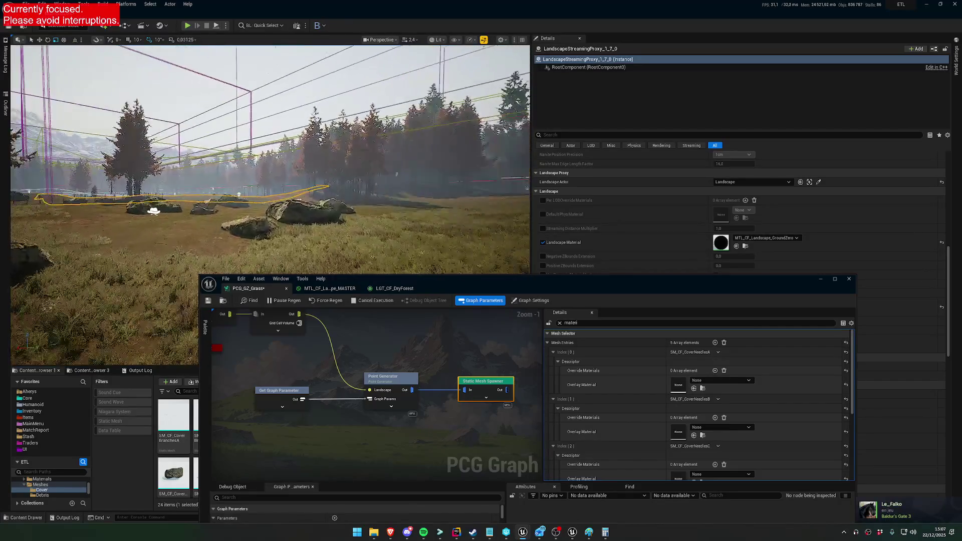
key(w)
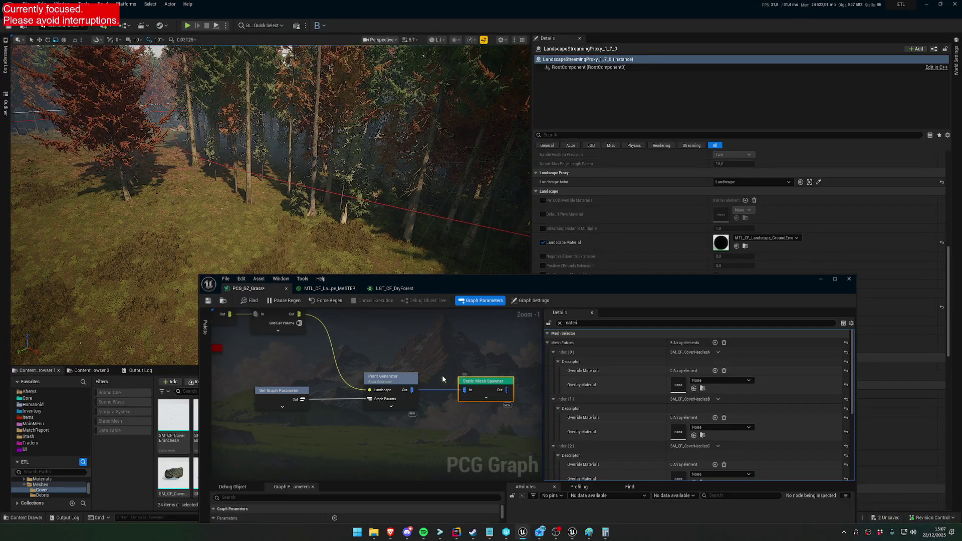
click(383, 377)
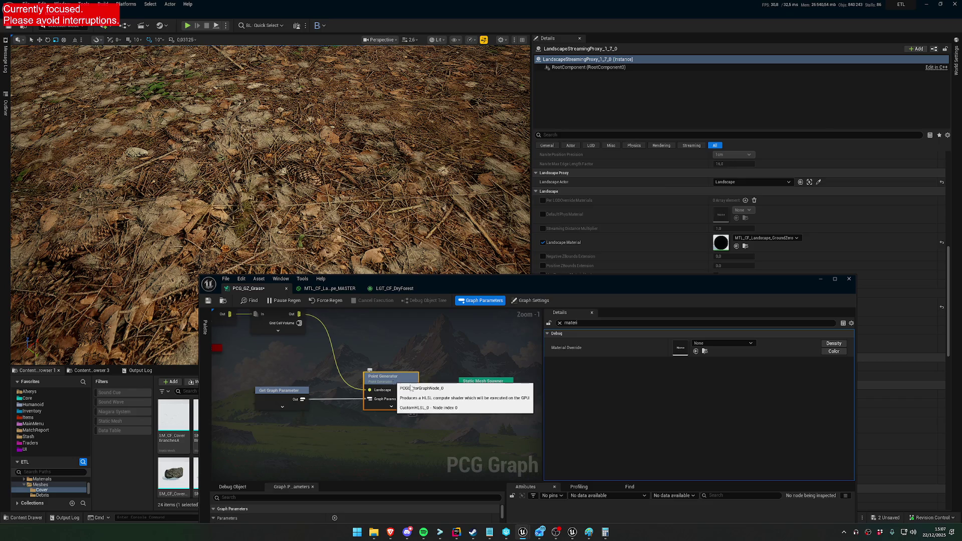
click(479, 384)
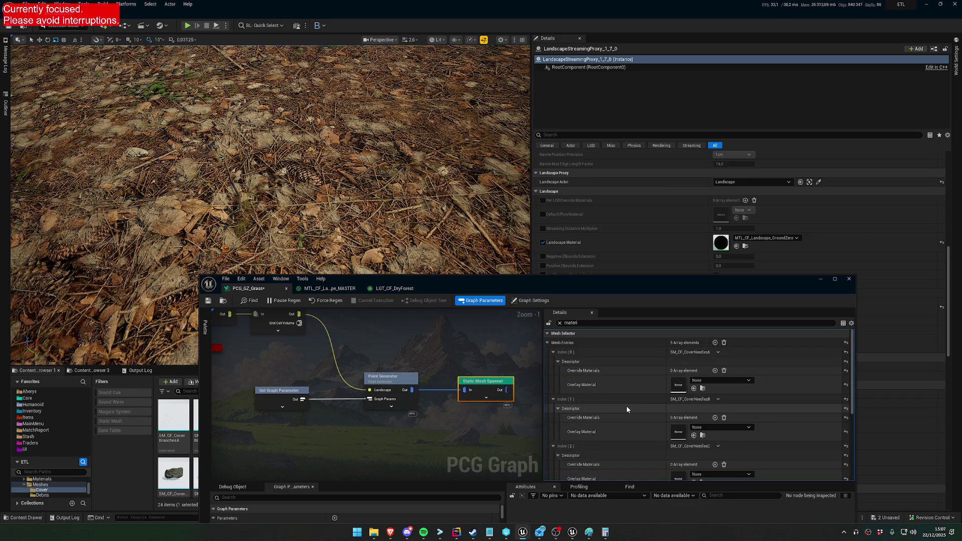
click(554, 352)
click(552, 362)
click(552, 372)
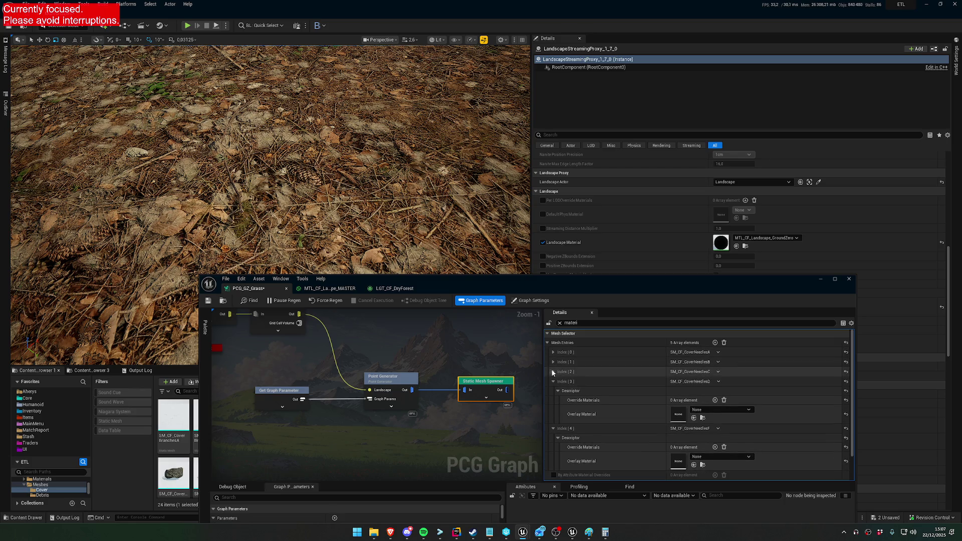
click(553, 382)
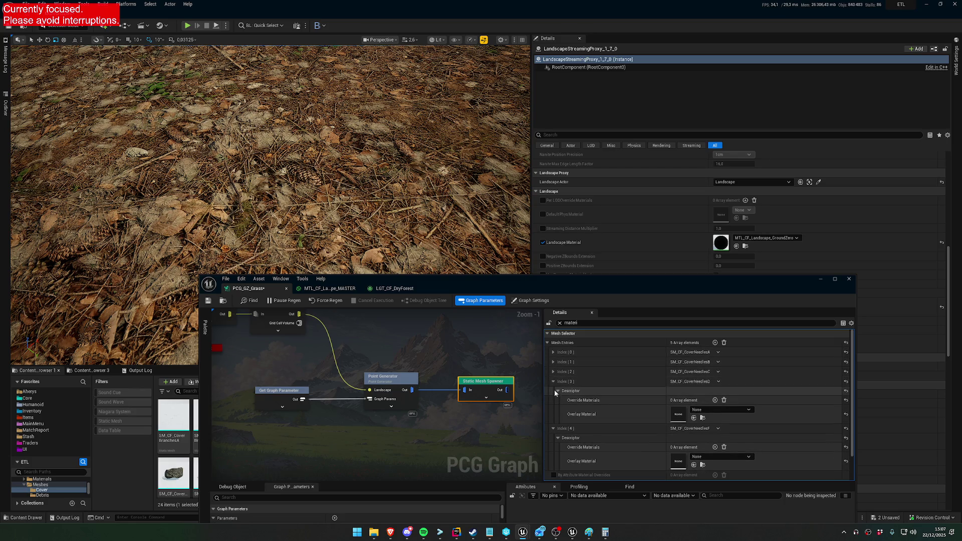
click(560, 322)
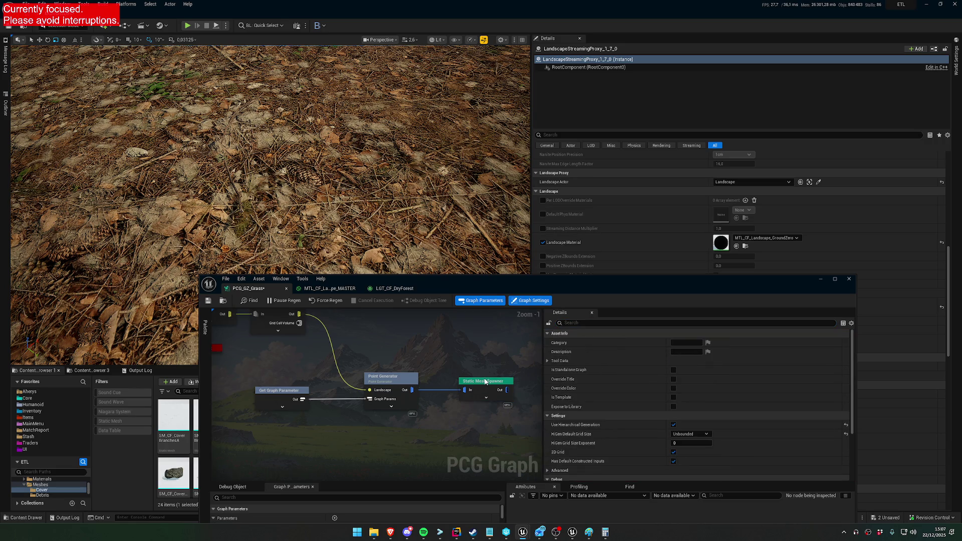
Step: Add Filter Attribute Elements nodes from a 'filt' search, then delete the misplaced copies
click(385, 379)
right_click(379, 336)
text(filt)
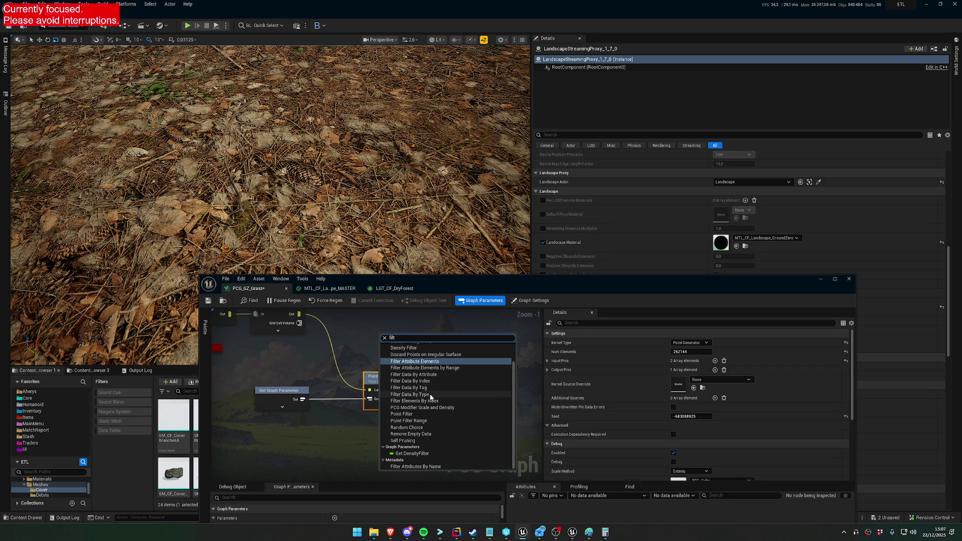
click(440, 361)
click(701, 343)
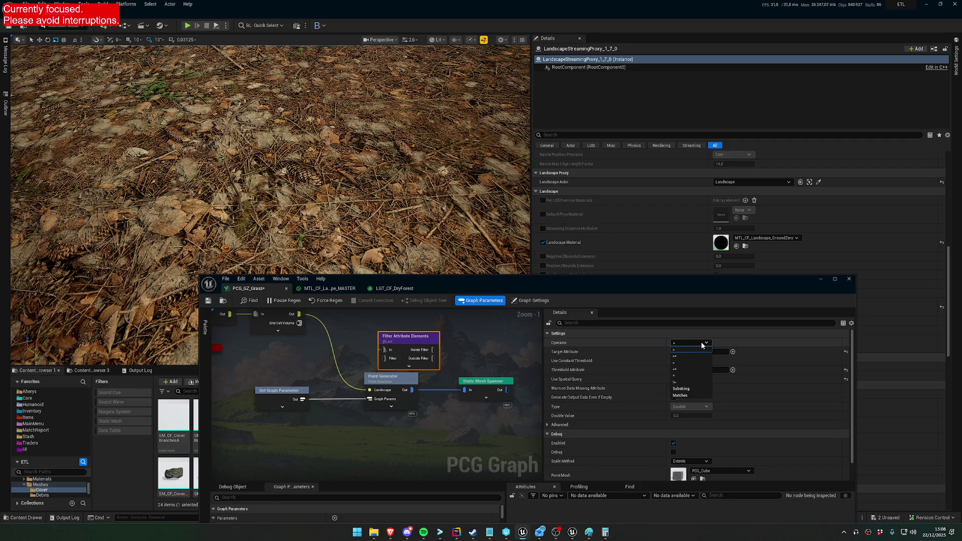
click(684, 352)
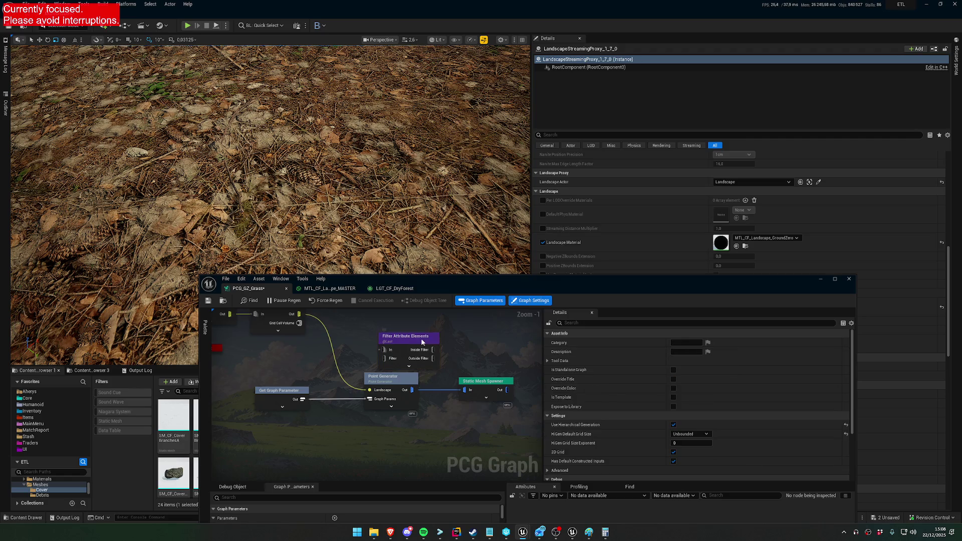
key(Delete)
right_click(407, 344)
text(filt)
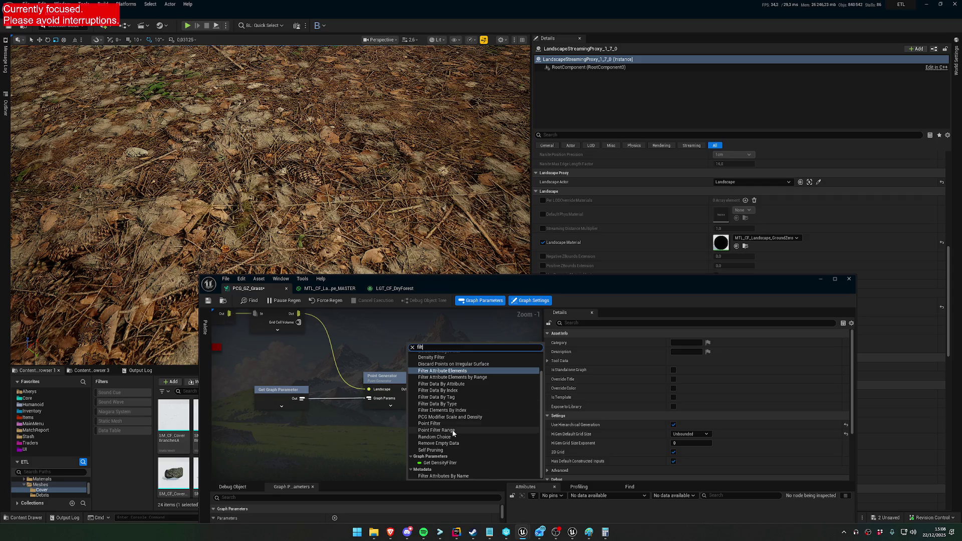
click(454, 424)
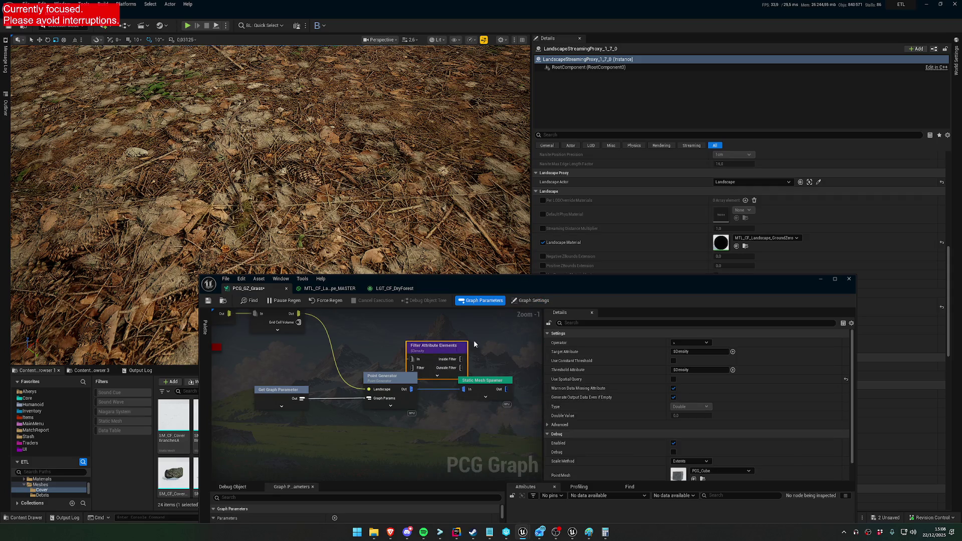
key(Delete)
Step: Add a Filter Attribute Elements node by searching 'filter' on the graph
right_click(411, 329)
text(filter)
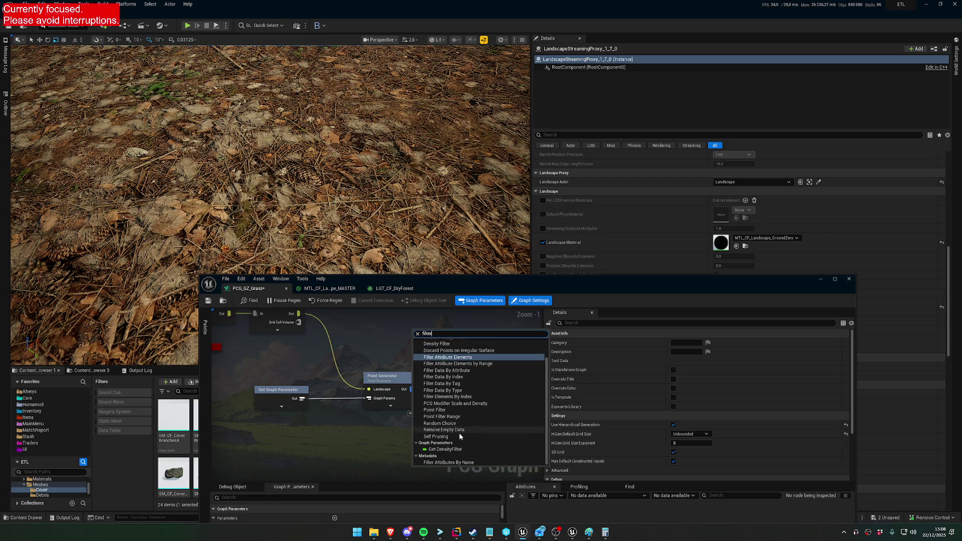
scroll(463, 423, up, 1)
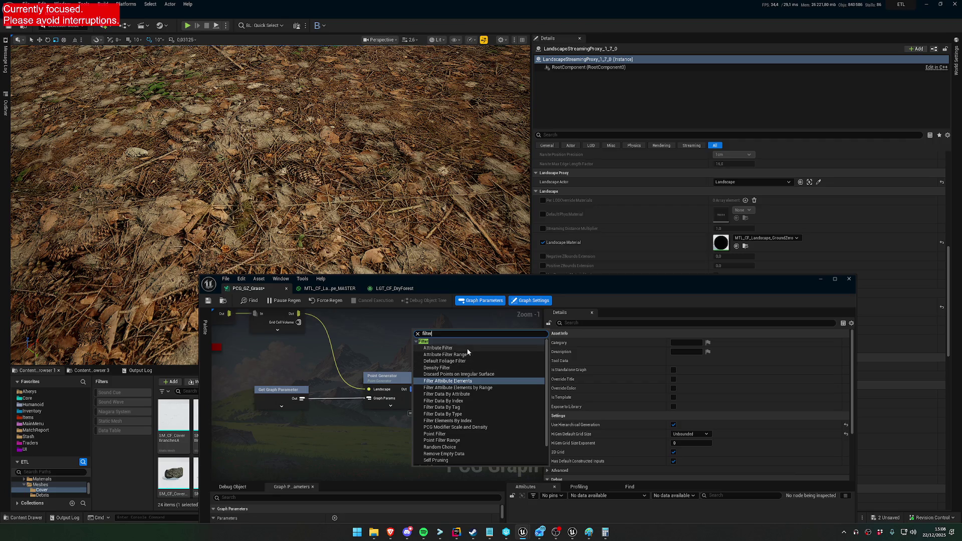
key(Return)
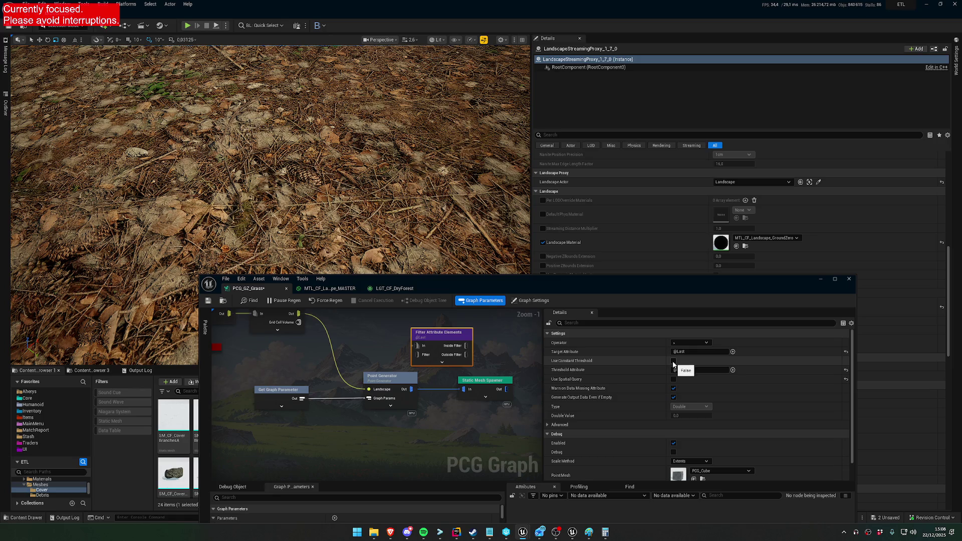
Step: Tick Use Constant Threshold and wire Point Generator's Out to the filter's In pin
click(672, 361)
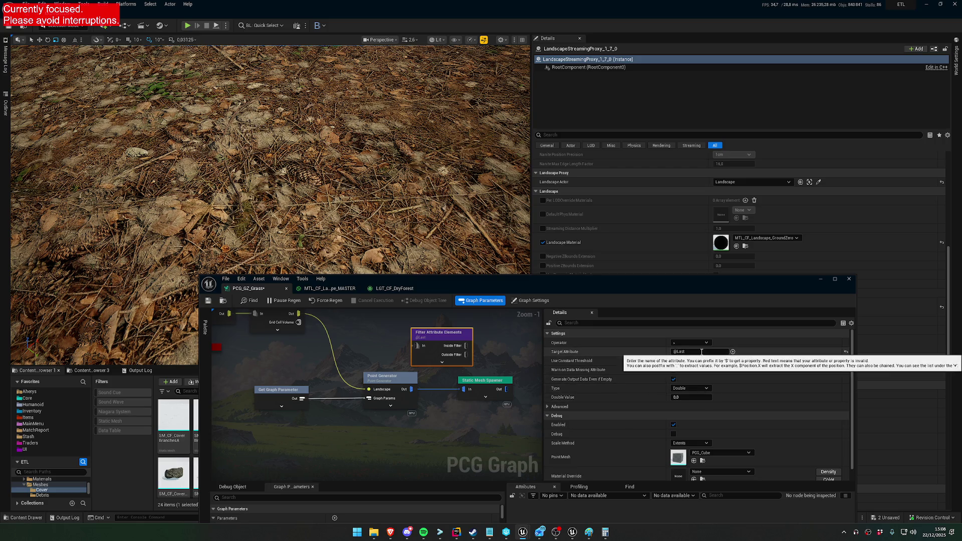
click(733, 352)
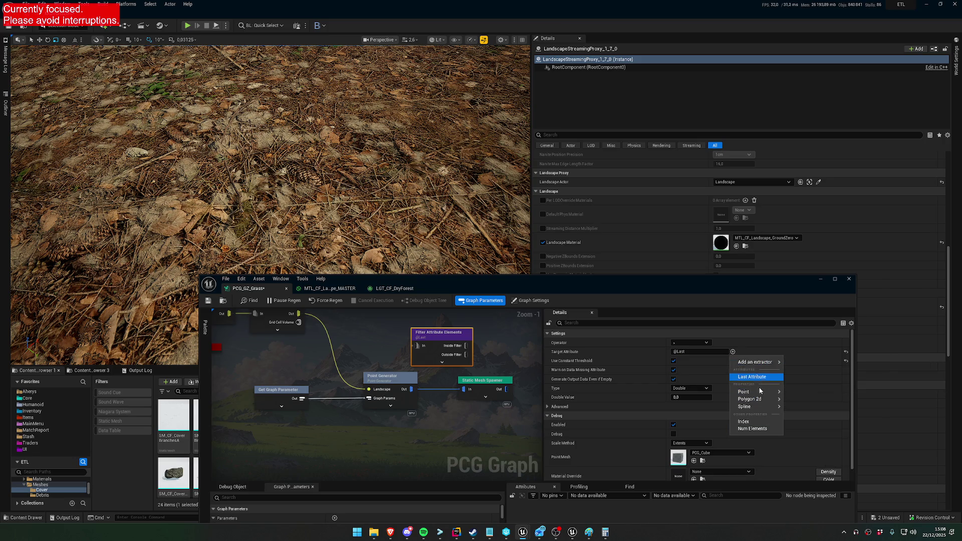
mouse_move(759, 410)
click(443, 389)
drag(411, 389, 417, 346)
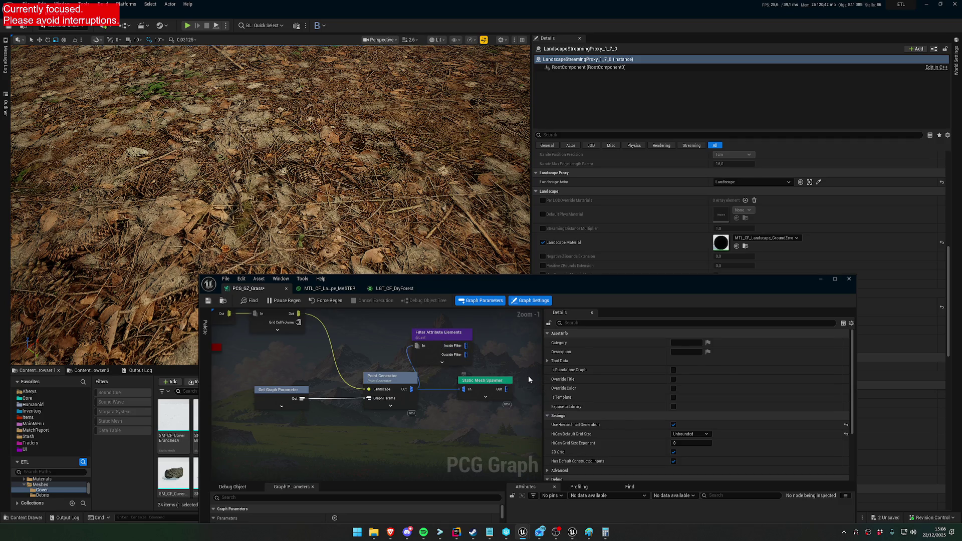
Step: Move Static Mesh Spawner right and place the filter node between generator and spawner
drag(484, 392, 493, 391)
mouse_move(473, 351)
mouse_down()
mouse_move(464, 418)
mouse_move(479, 437)
mouse_move(501, 399)
mouse_move(461, 384)
mouse_move(519, 389)
mouse_up()
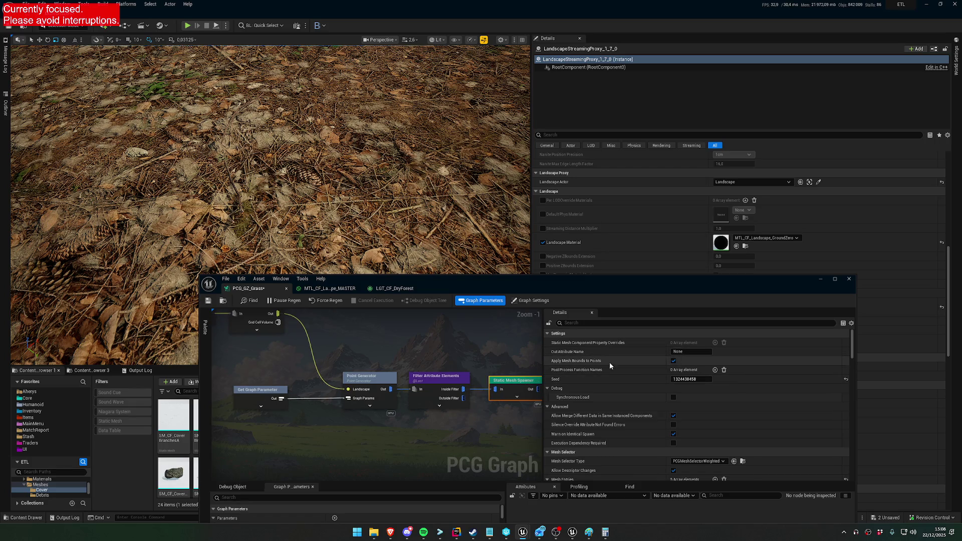
mouse_move(496, 358)
mouse_down()
mouse_move(406, 356)
mouse_move(438, 350)
mouse_up()
mouse_move(386, 252)
mouse_down()
mouse_move(392, 203)
mouse_move(397, 238)
mouse_up()
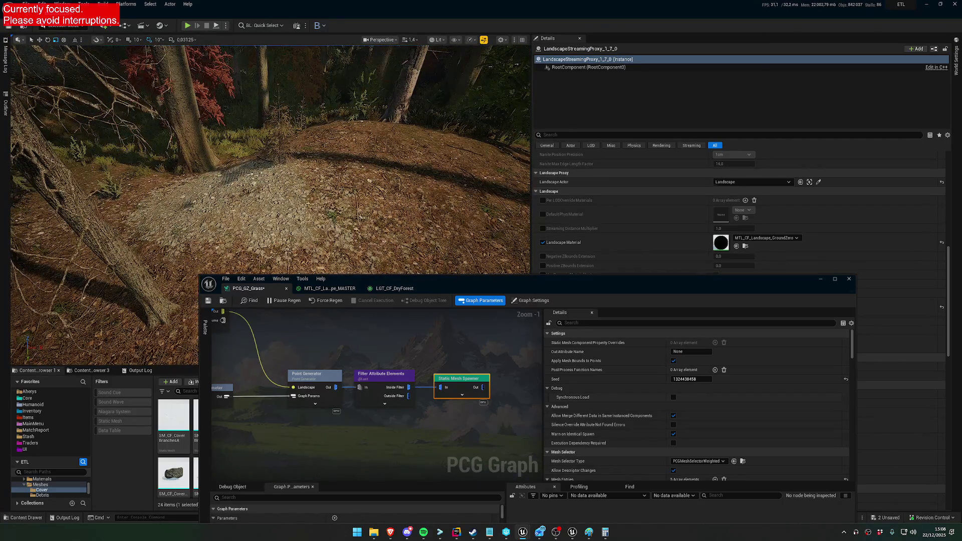
Step: Browse the filter's Target Attribute choices, leaving the target unchanged
click(401, 378)
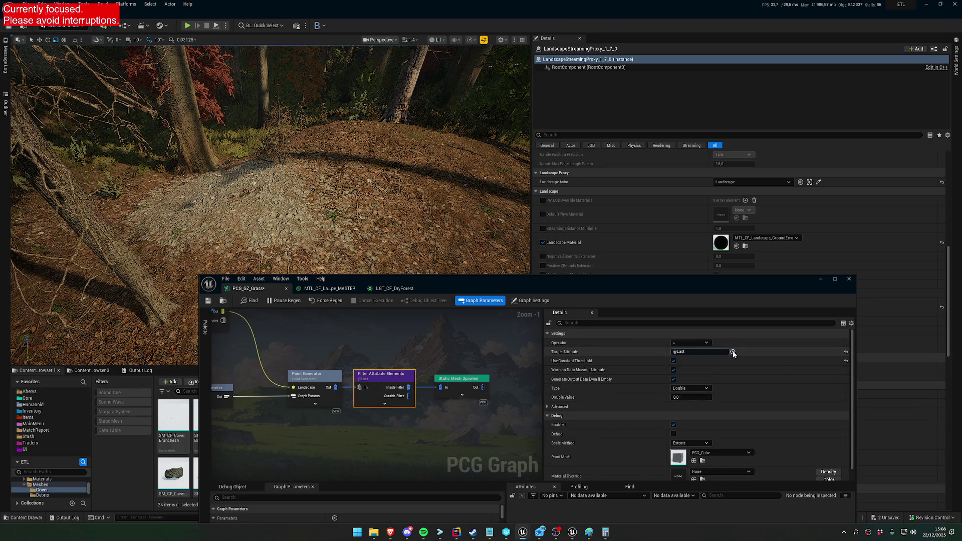
click(733, 351)
mouse_move(765, 395)
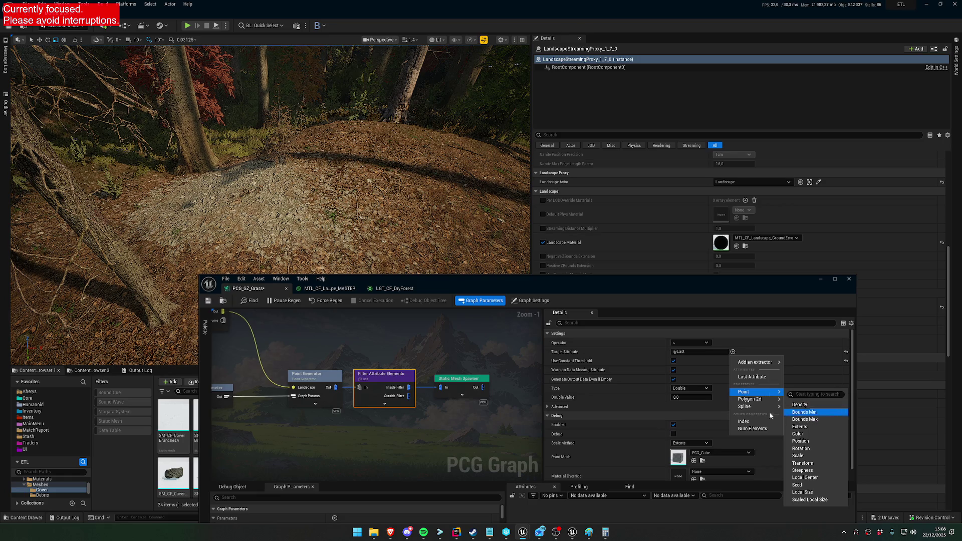
mouse_move(803, 413)
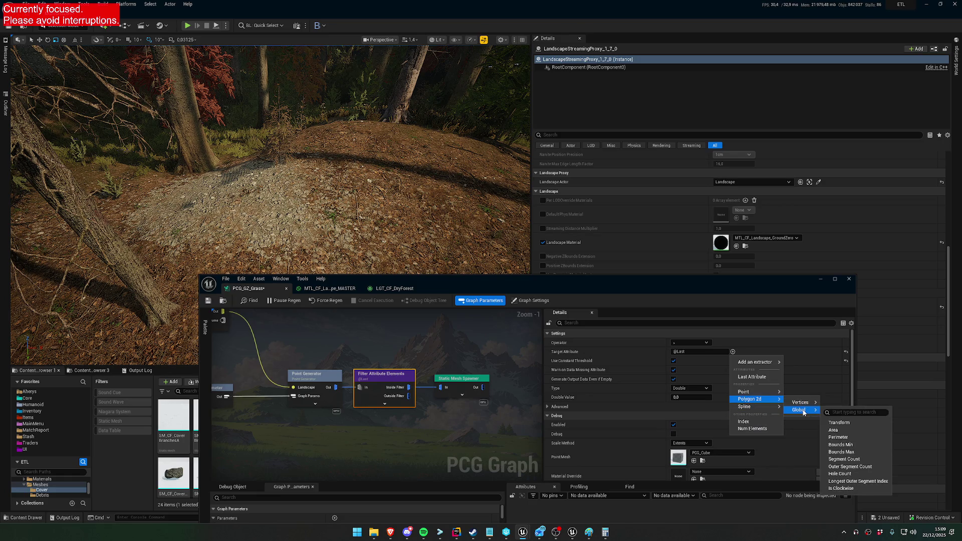
click(451, 355)
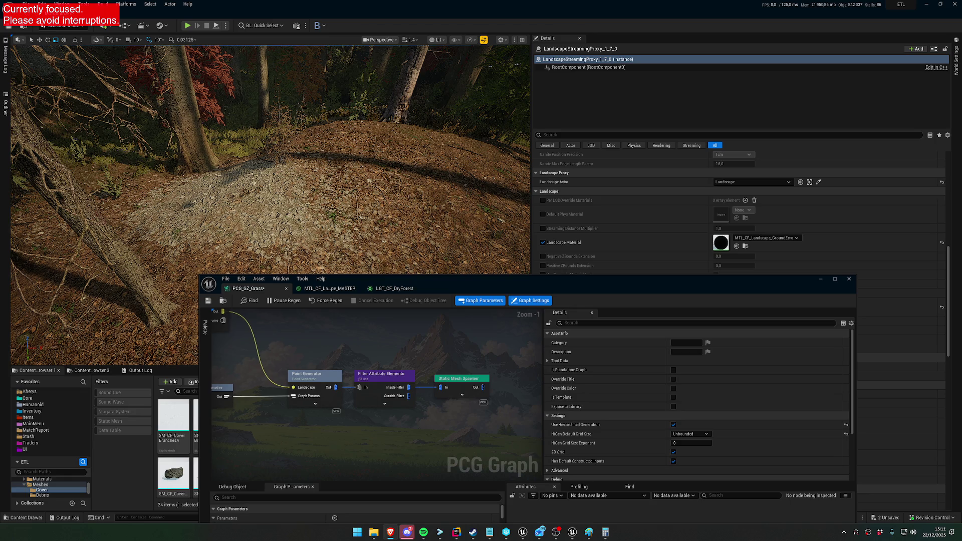
right_click(287, 317)
Step: Add a Generate Landscape Textures node ('generate land') fed by Change Grid Size's output
text(generate land)
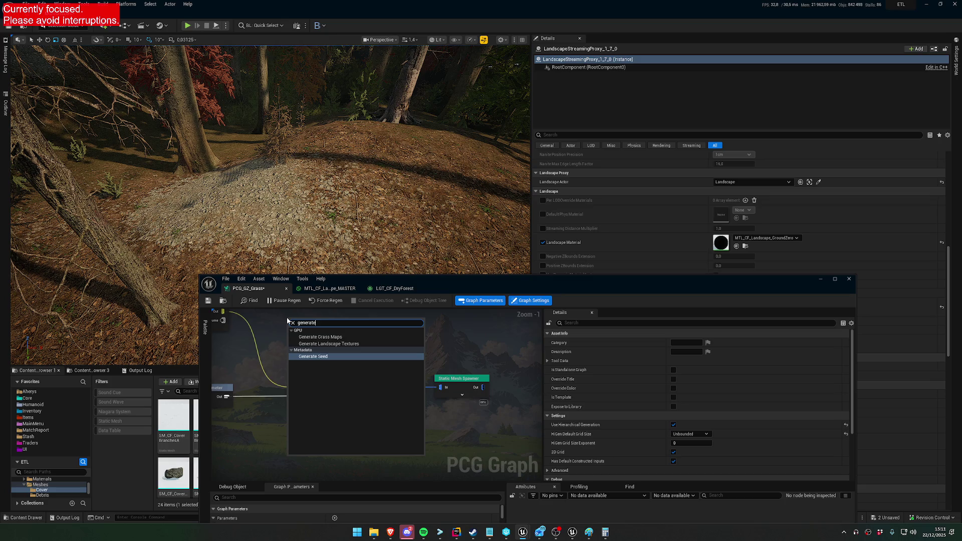
key(Return)
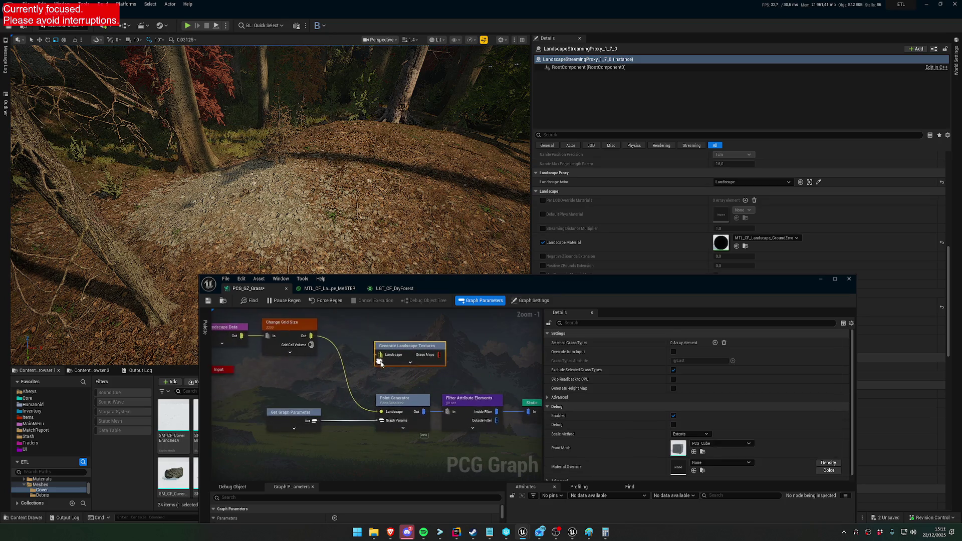
drag(312, 335, 382, 354)
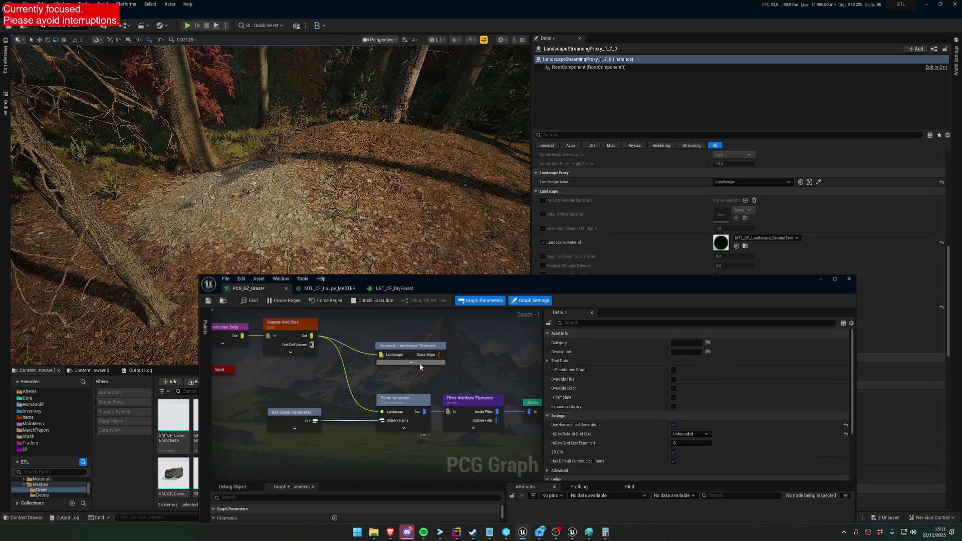
Step: Give Point Generator a third input pin and move Generate Landscape Textures below Get Graph Parameter
click(475, 404)
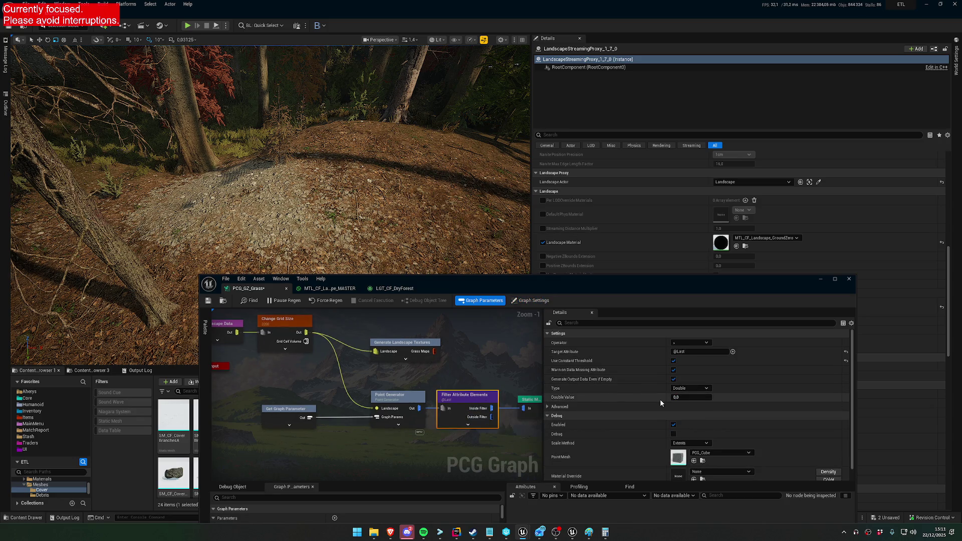
click(423, 395)
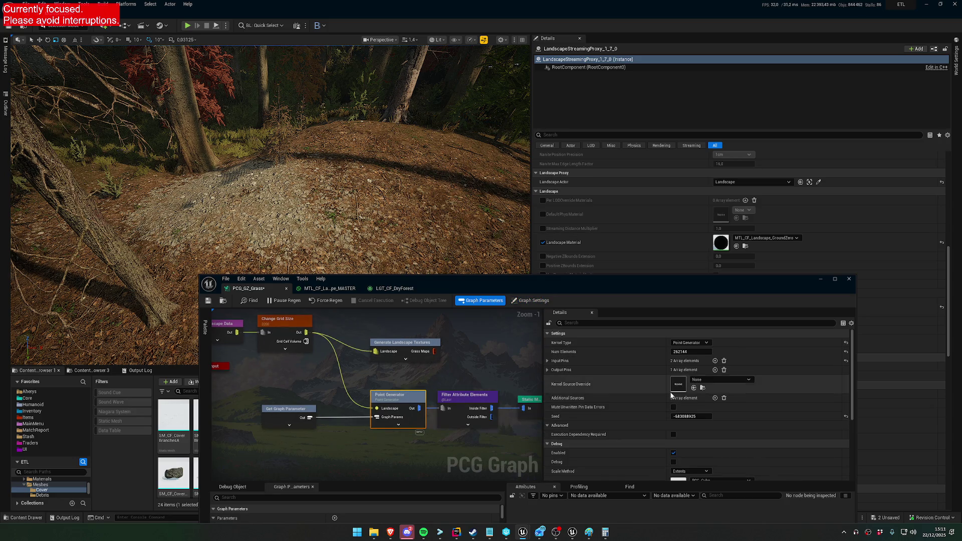
click(715, 361)
mouse_move(415, 350)
mouse_down()
mouse_move(353, 382)
mouse_move(330, 468)
mouse_up()
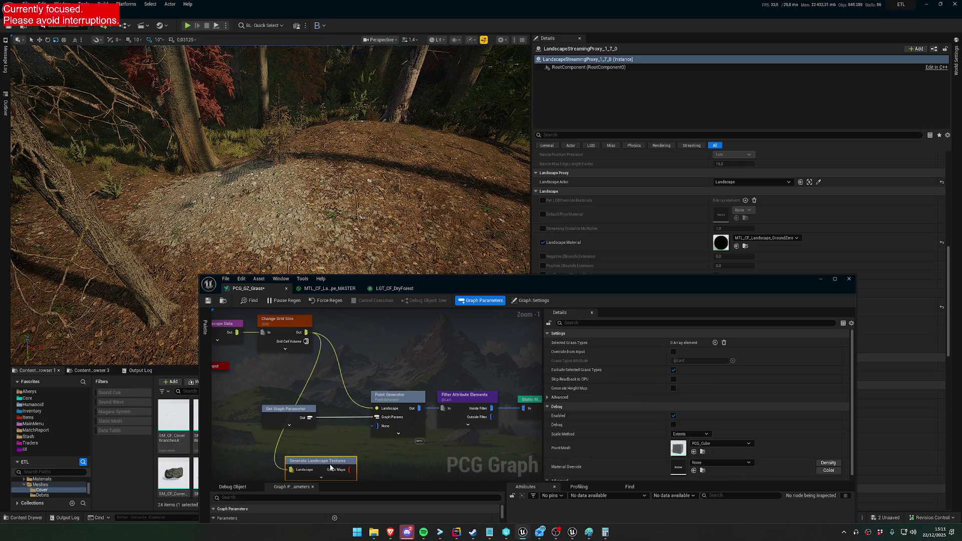